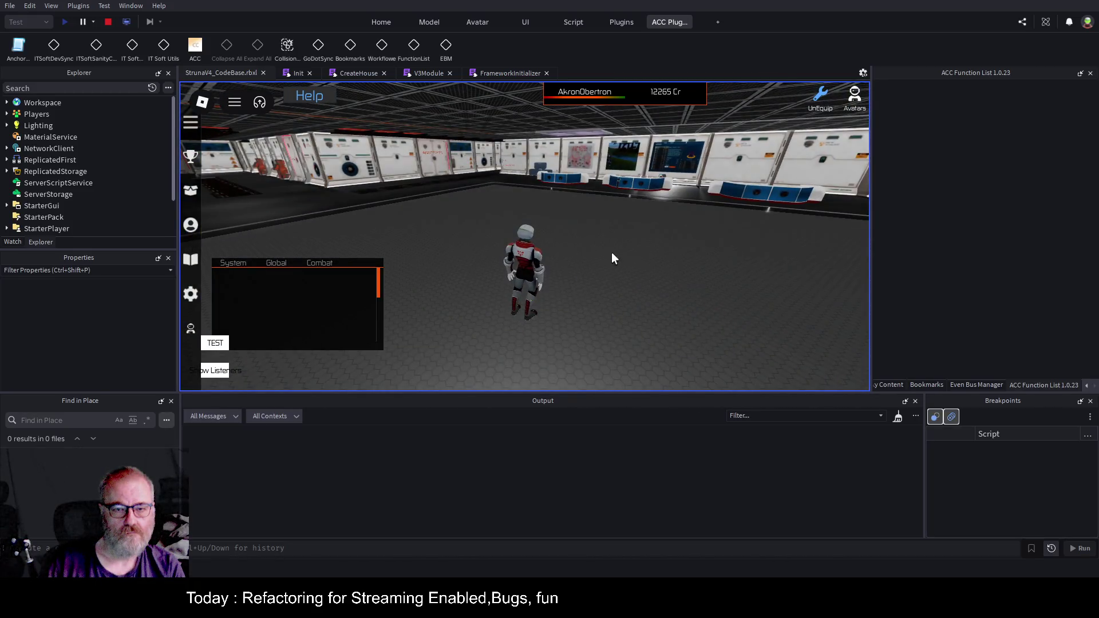
Run the character forward, switch the play-test to Server view and expand Workspace
key("w")
key("w")
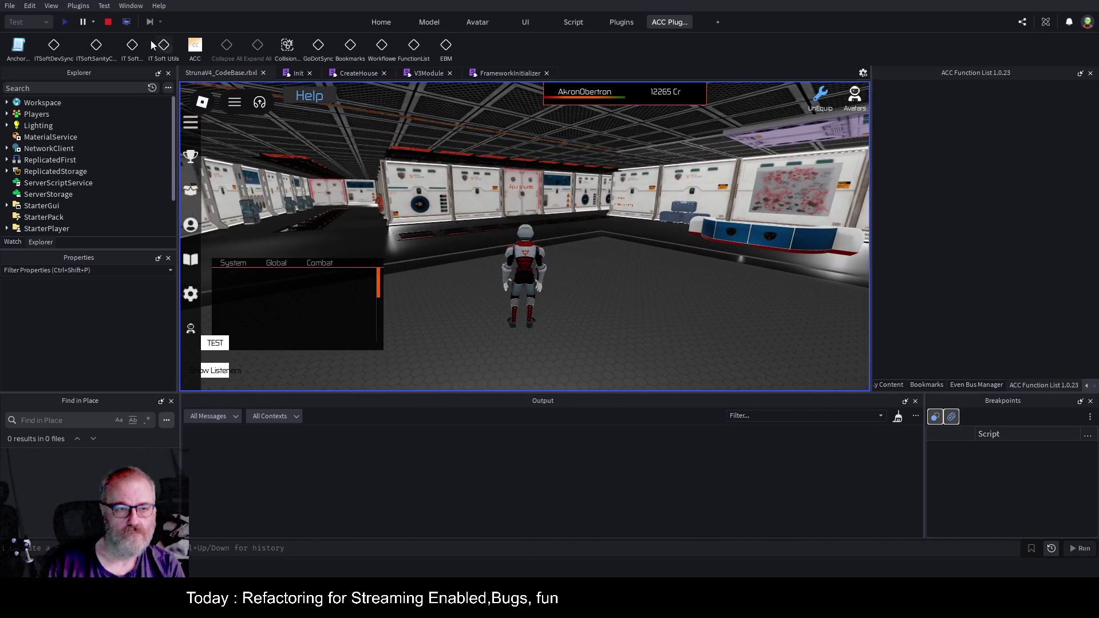
left_click(130, 24)
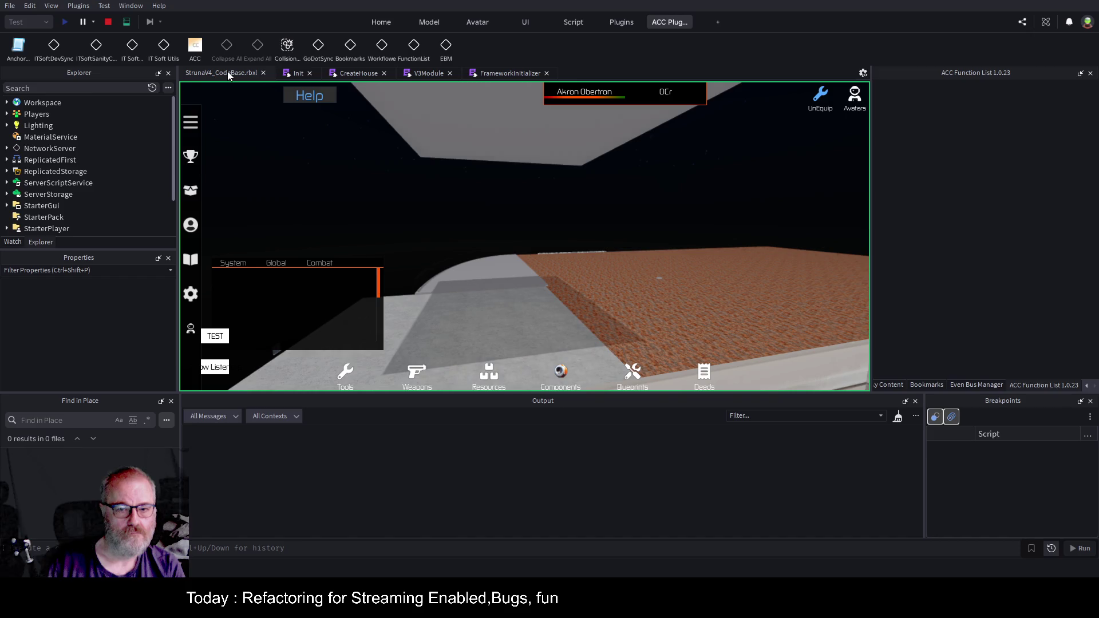
left_click(6, 102)
scroll(74, 189, "down", 3)
Focus the camera on the player's character and fly it down the corridor past Apartments
left_click(79, 179)
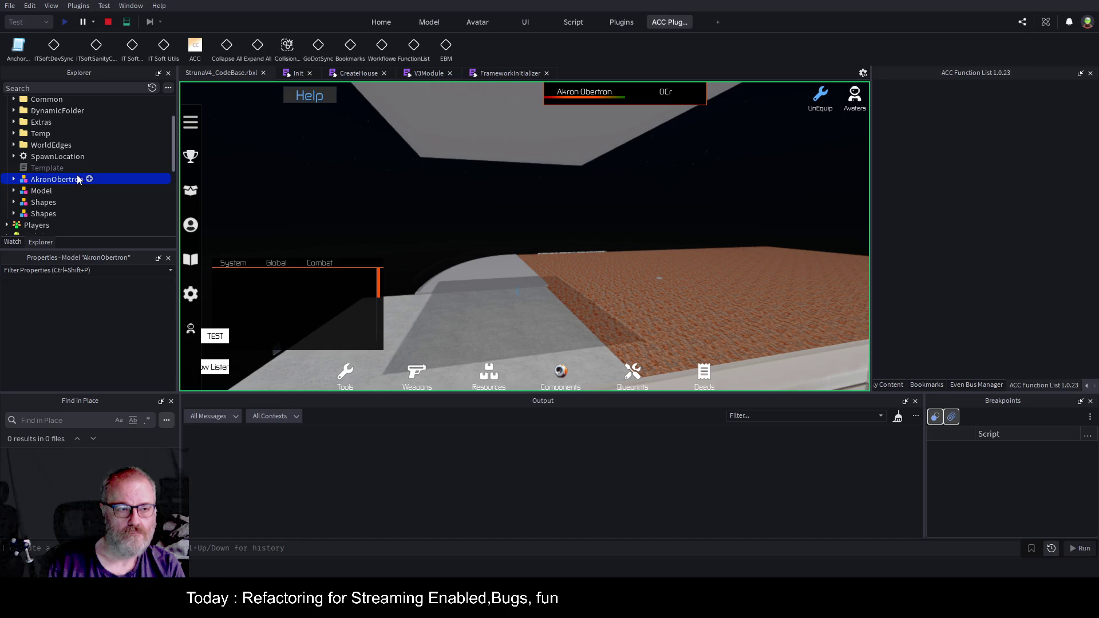
key("f")
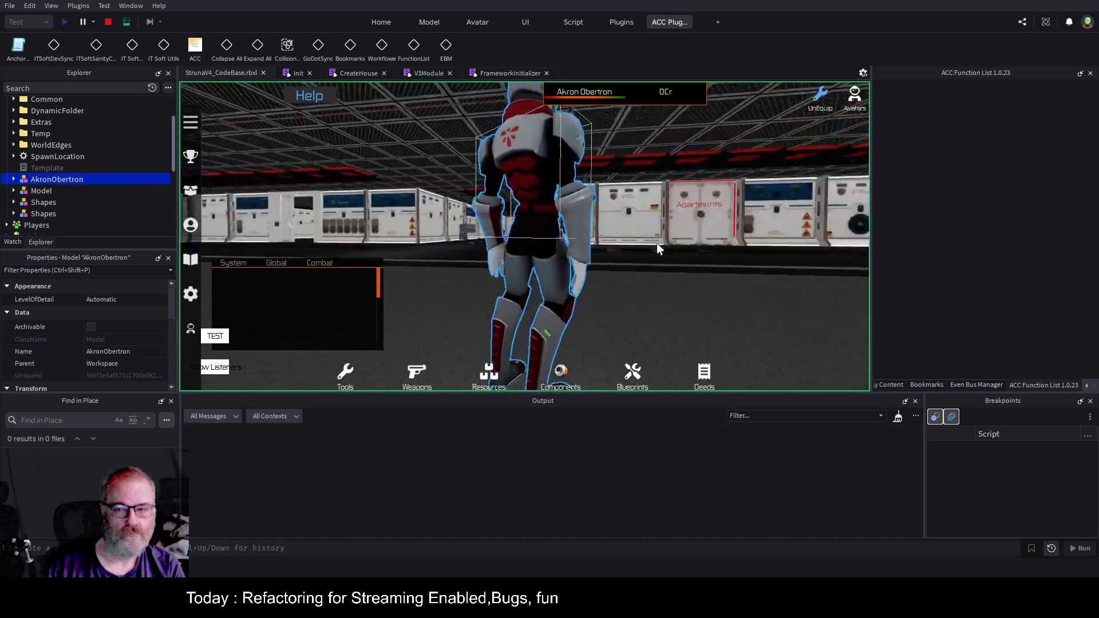
key("w")
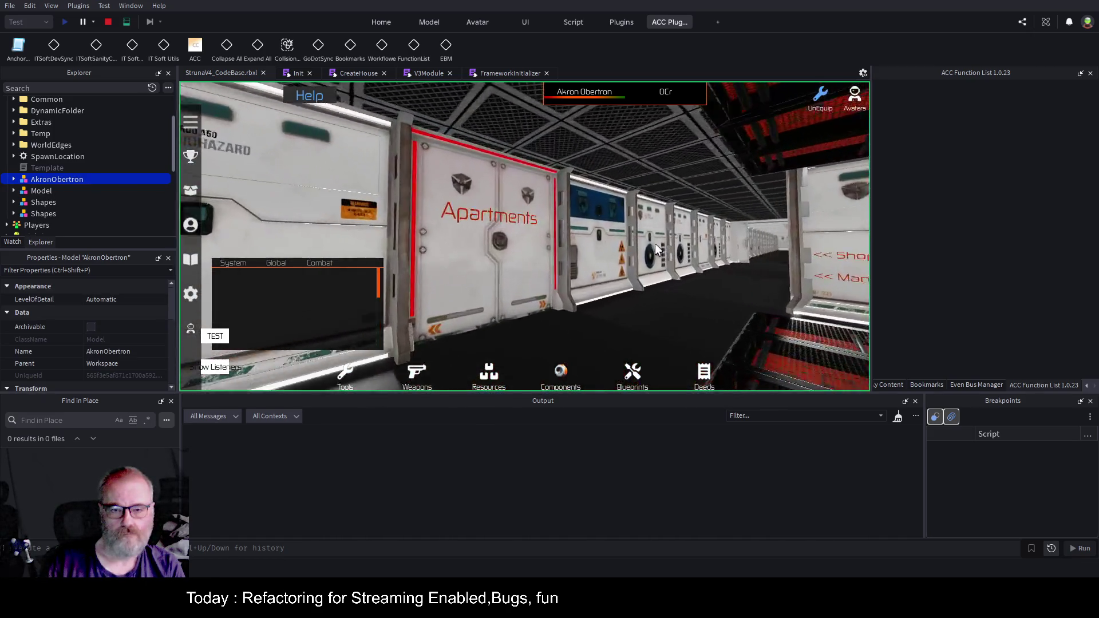
key("w")
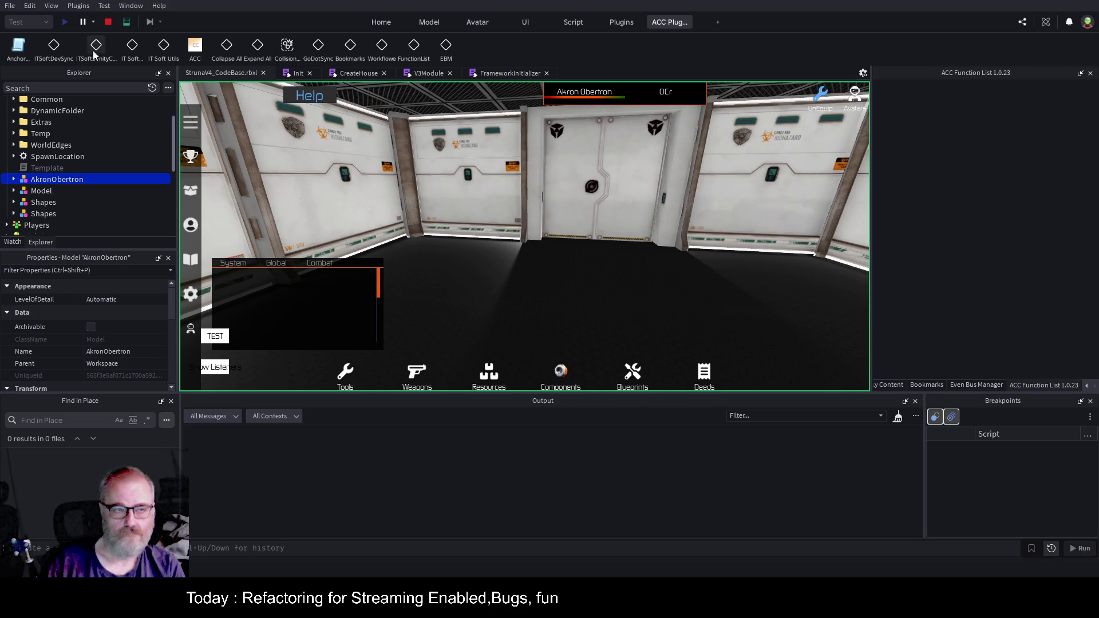
Select and nudge the player's grey apartment part under the Model tab, then stop the play-test
left_click(430, 22)
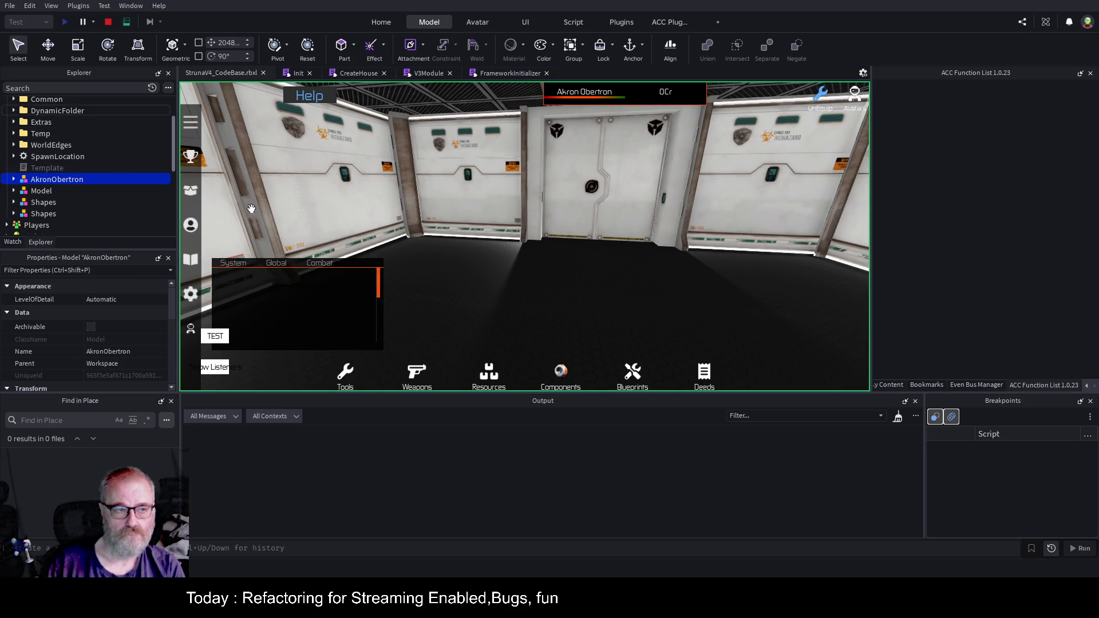
left_click(650, 285)
left_click_drag(650, 285, 649, 283)
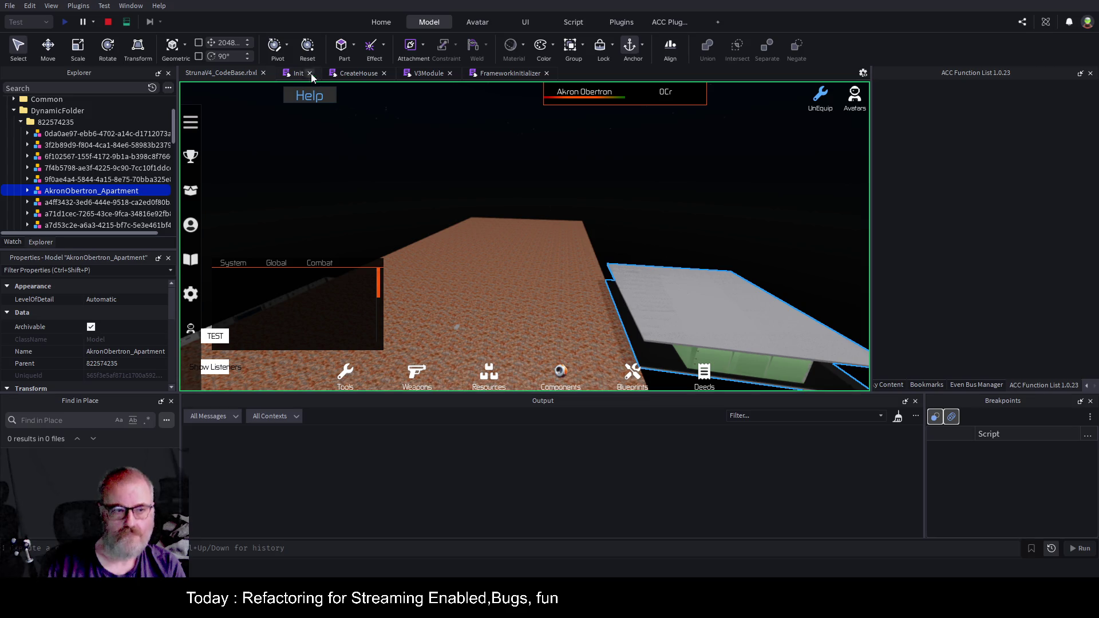
left_click(108, 22)
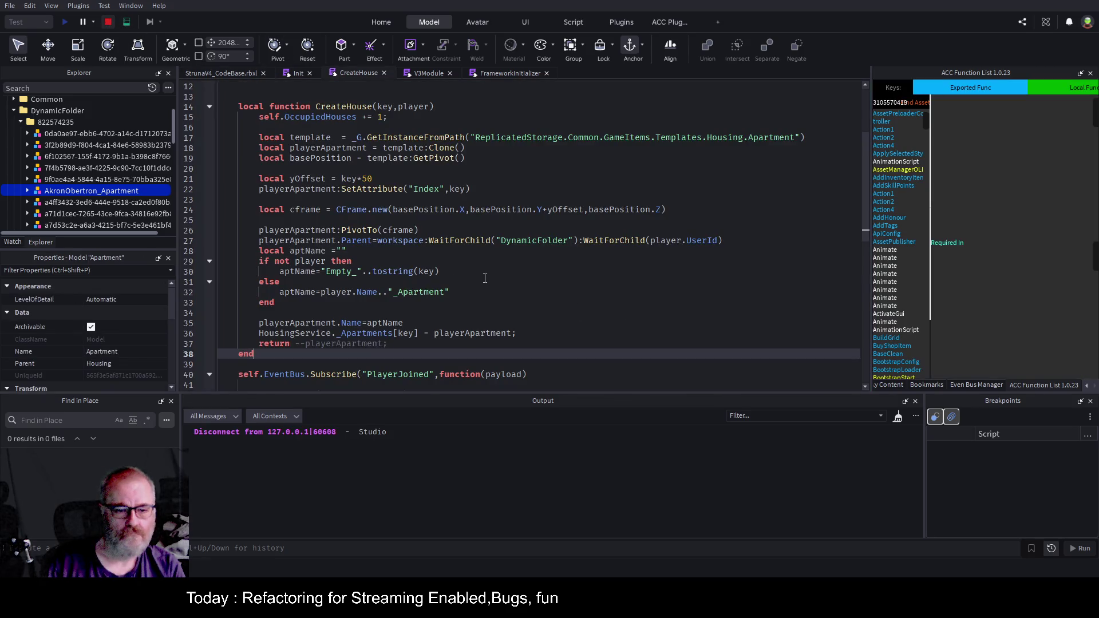
Save the place and select line 27, which parents the cloned apartment into DynamicFolder
scroll(485, 279, "down", 3)
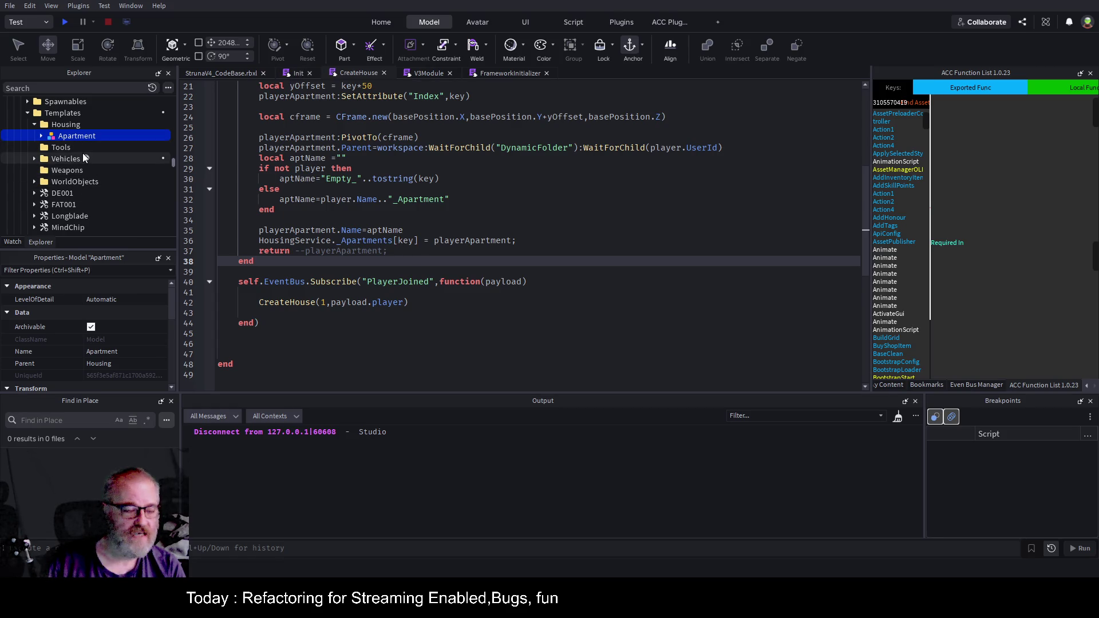
left_click(446, 303)
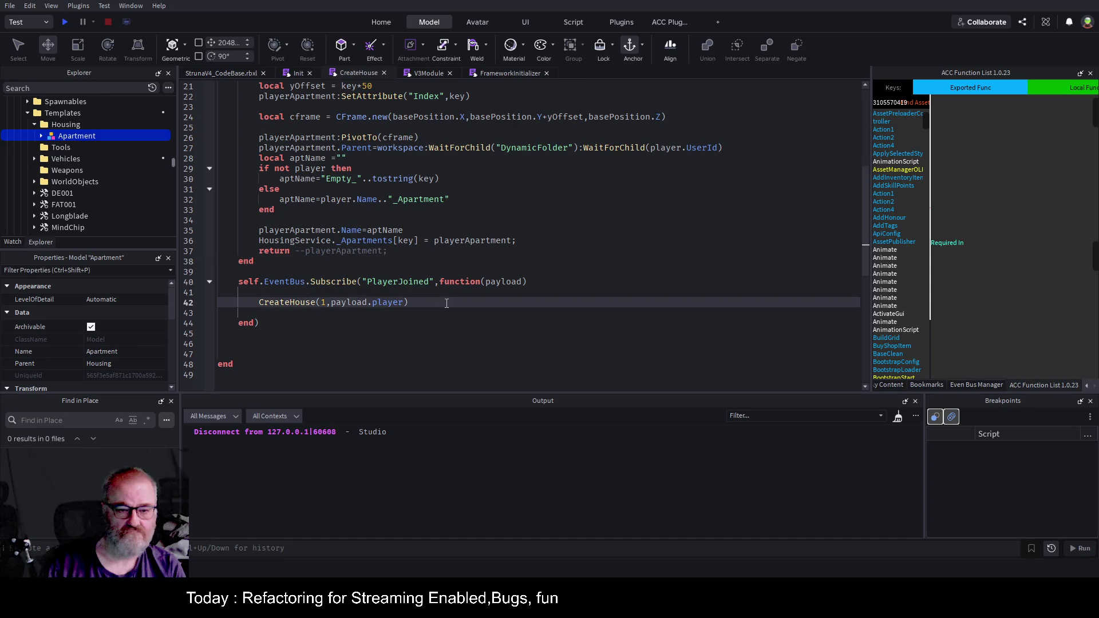
key("ctrl+s")
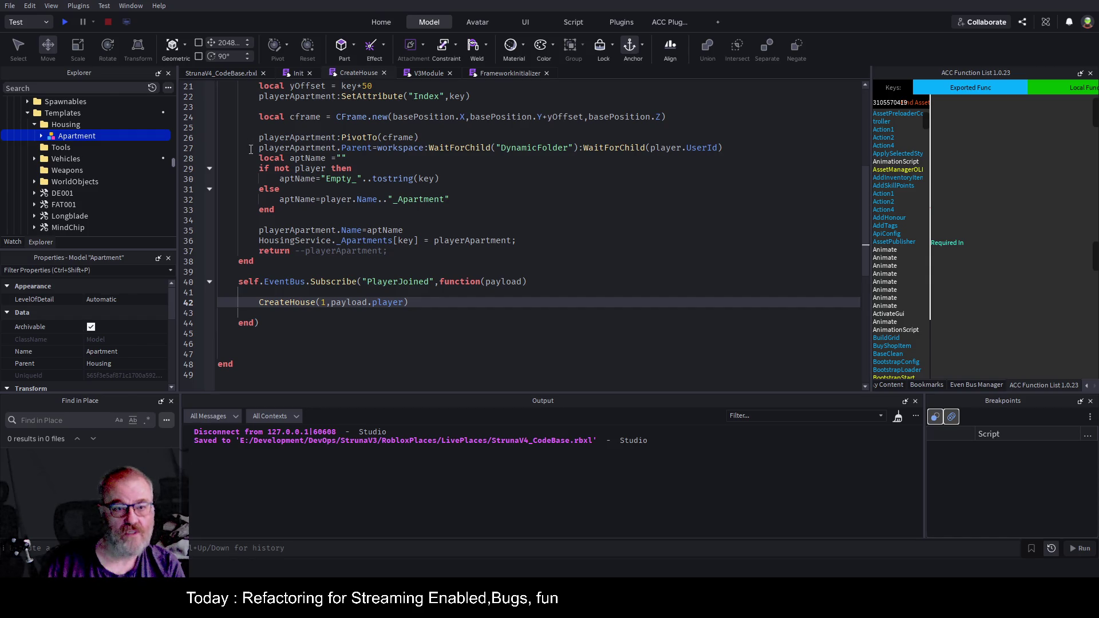
left_click_drag(258, 147, 740, 147)
key("ctrl+c")
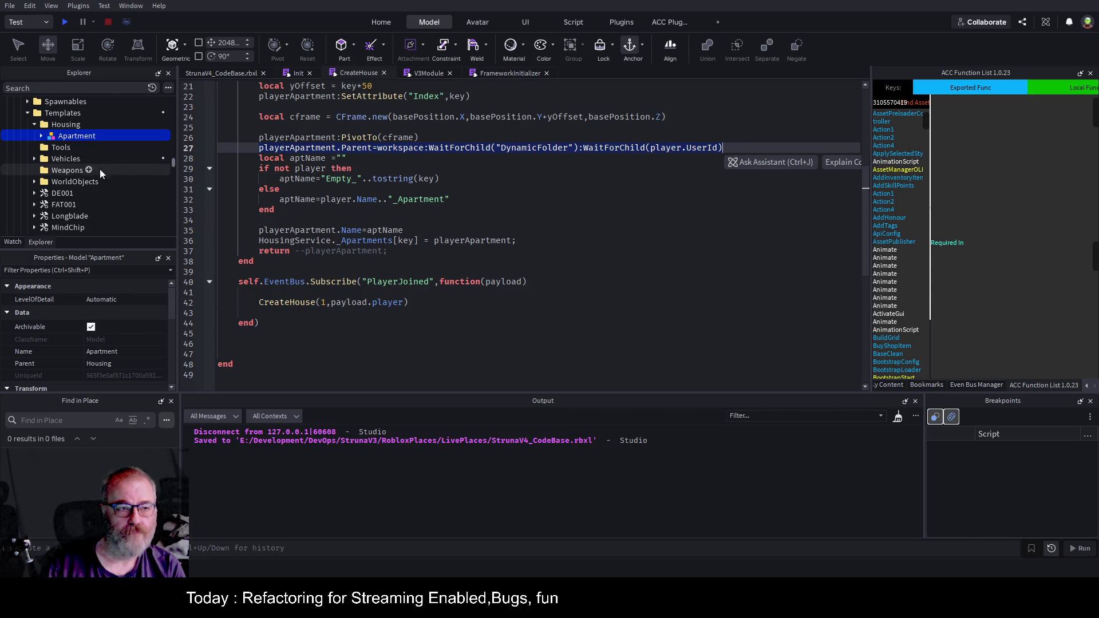
scroll(87, 168, "up", 3)
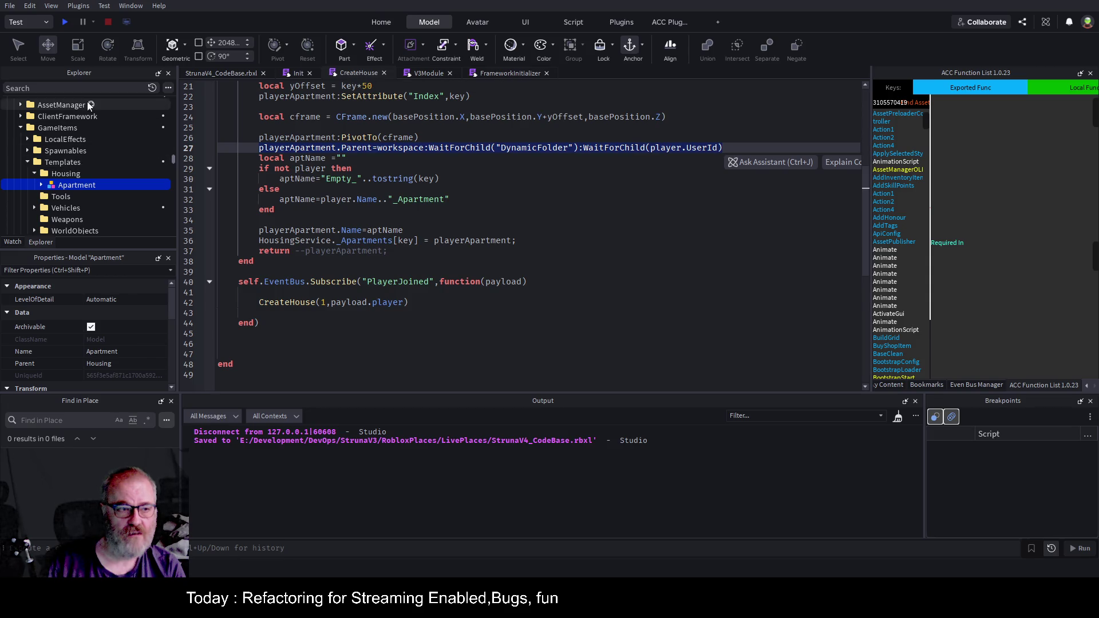
Search Explorer for 'onpl' and open the OnPlayerLeft script
left_click(94, 87)
type("onpl")
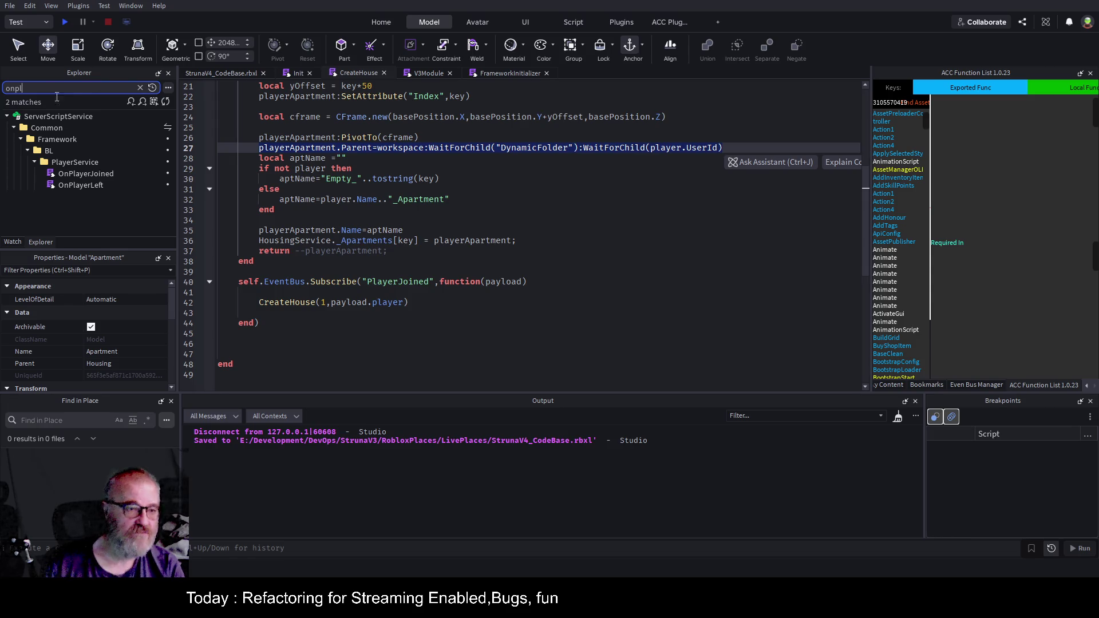
double_click(74, 183)
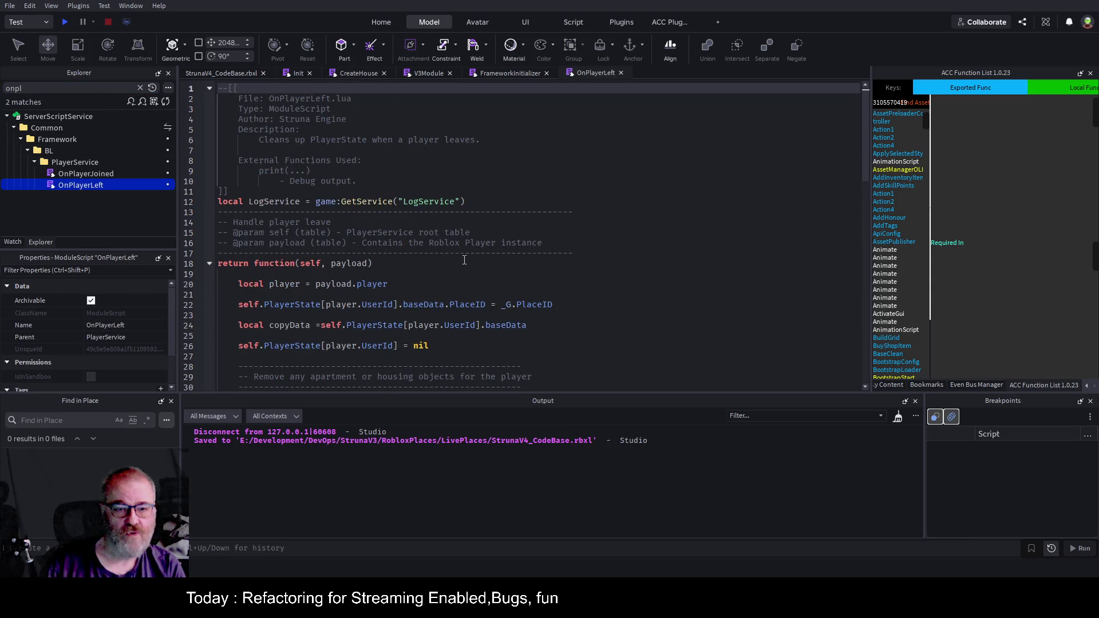
Read through OnPlayerLeft's returned function, including the PlayerState reset and commented apartment-removal code
left_click(466, 262)
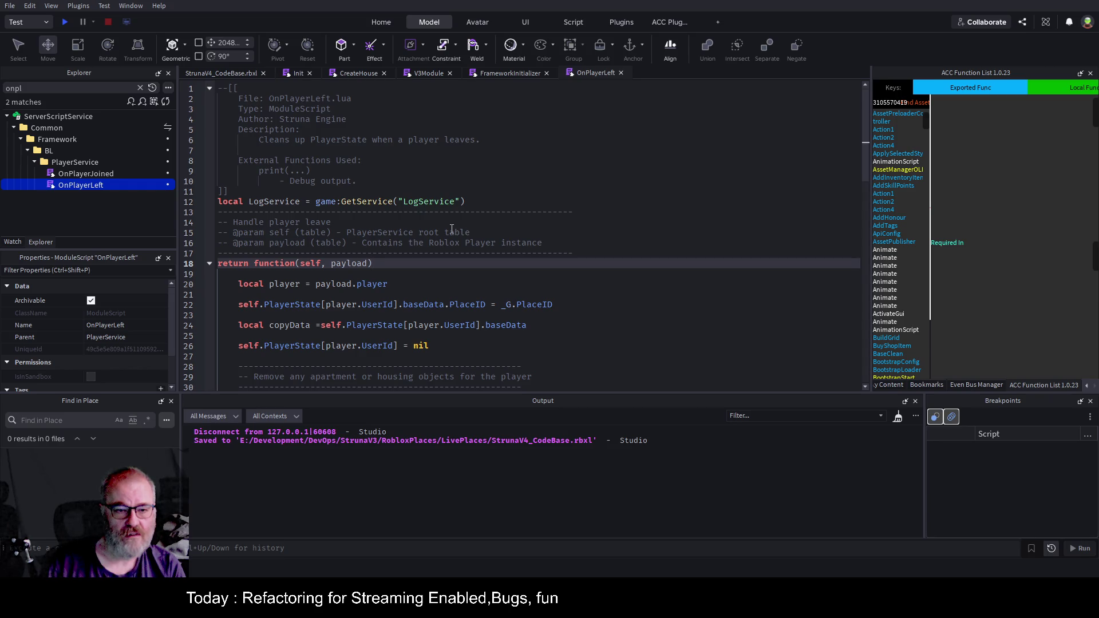
scroll(451, 229, "down", 5)
scroll(452, 228, "down", 4)
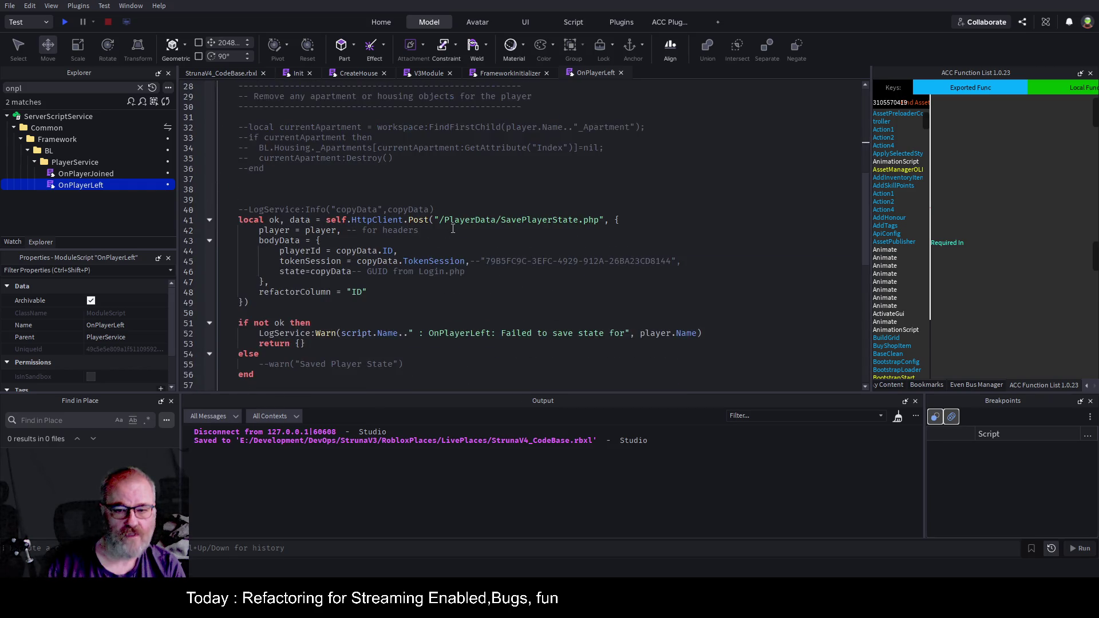
scroll(452, 229, "down", 3)
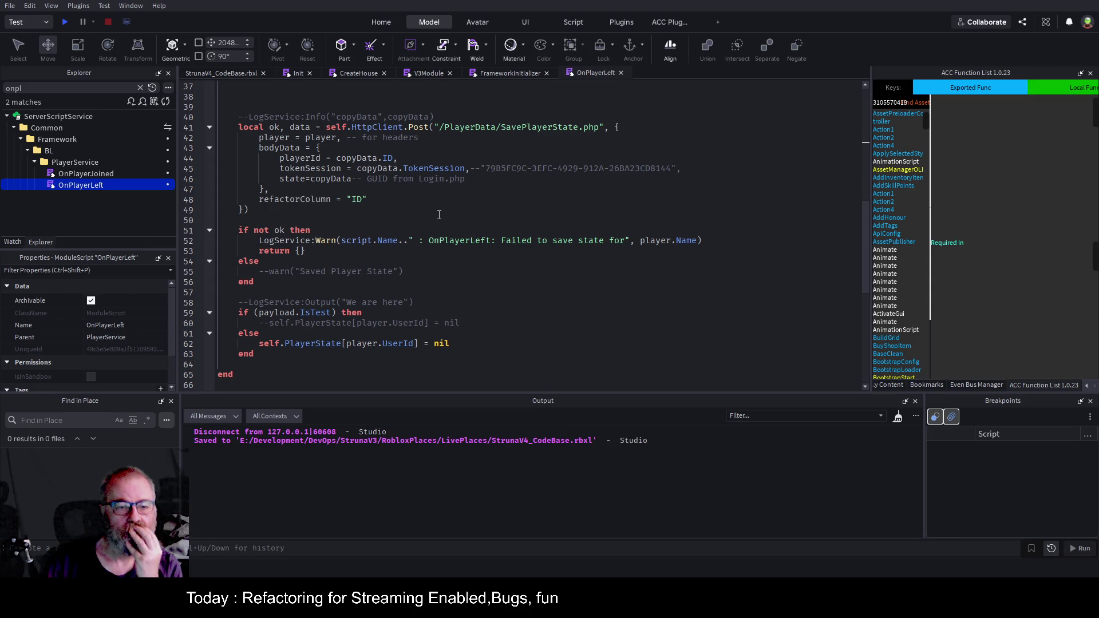
scroll(439, 214, "up", 6)
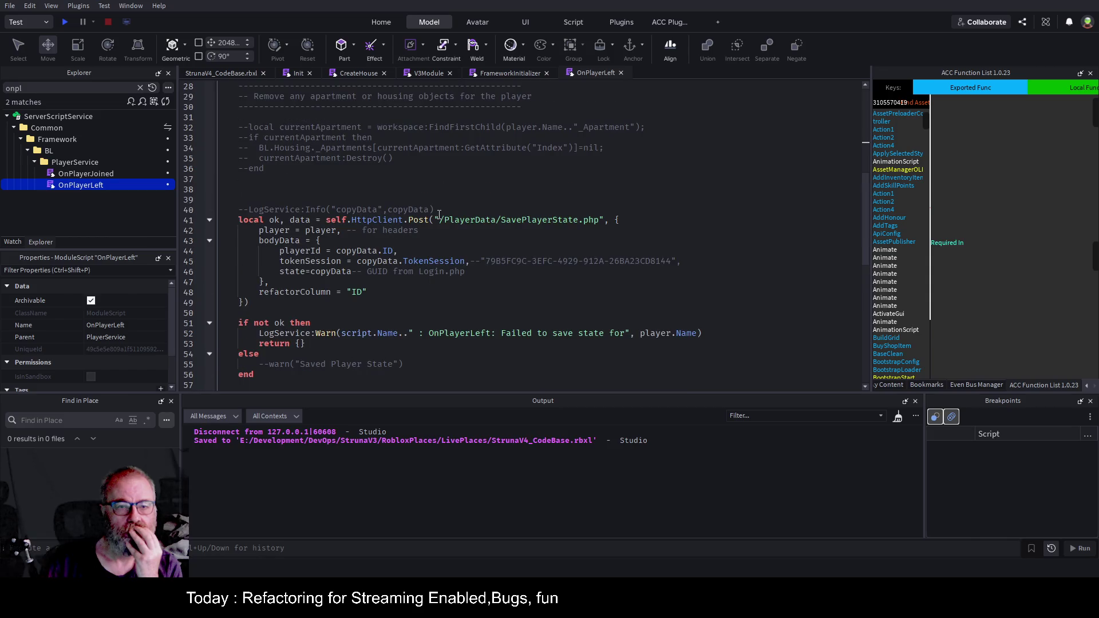
scroll(439, 214, "up", 2)
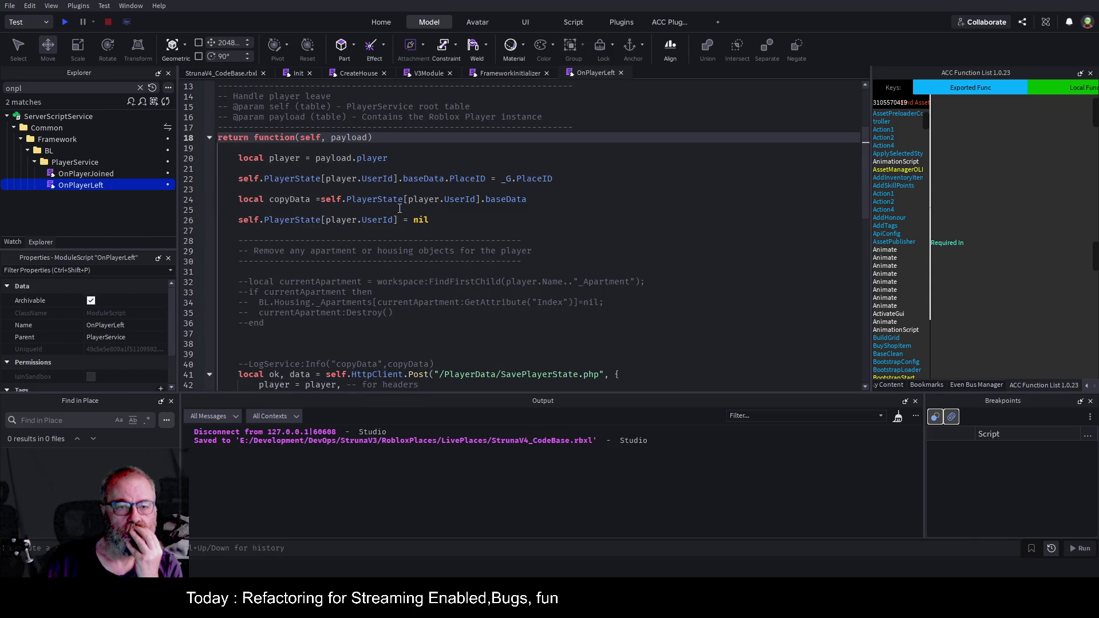
scroll(427, 185, "up", 4)
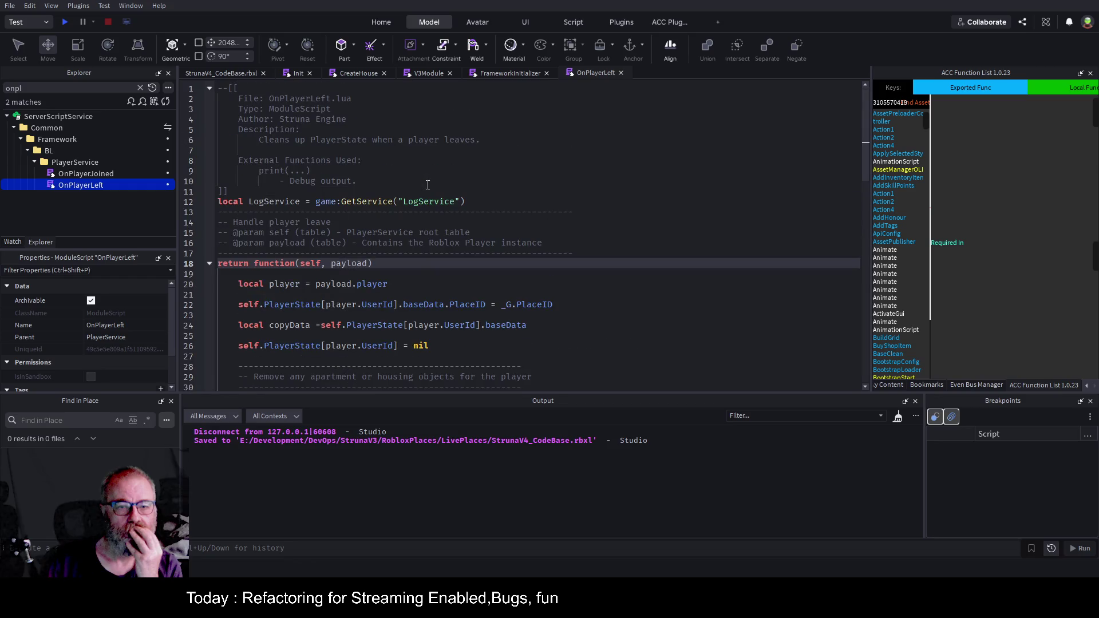
scroll(427, 185, "down", 4)
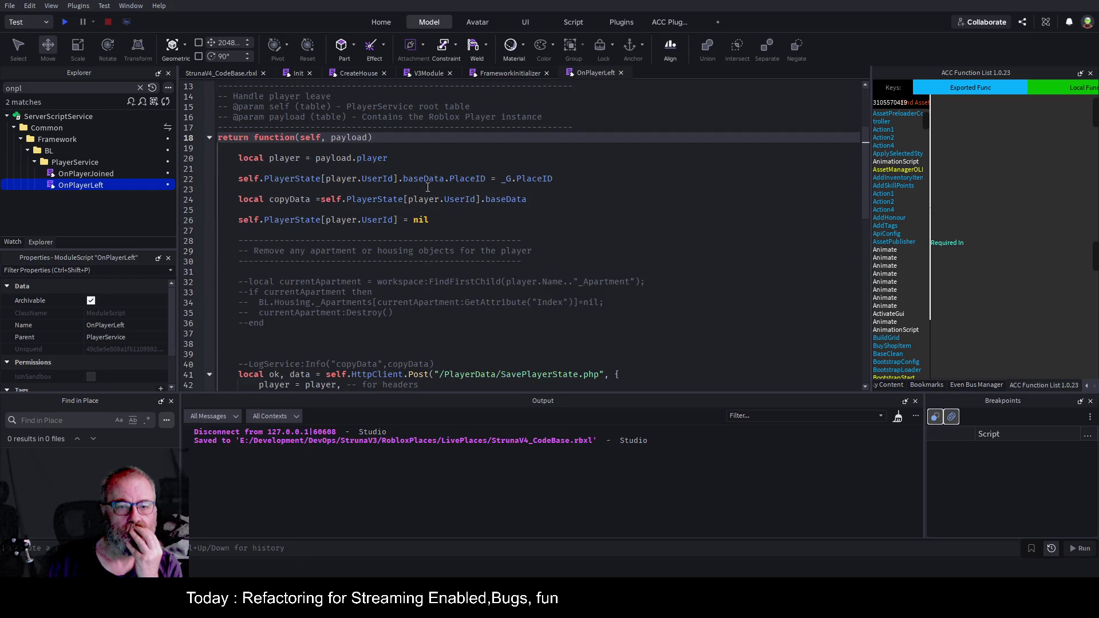
Paste the DynamicFolder line onto line 27 and turn it into 'local playerFolder ='
left_click(356, 231)
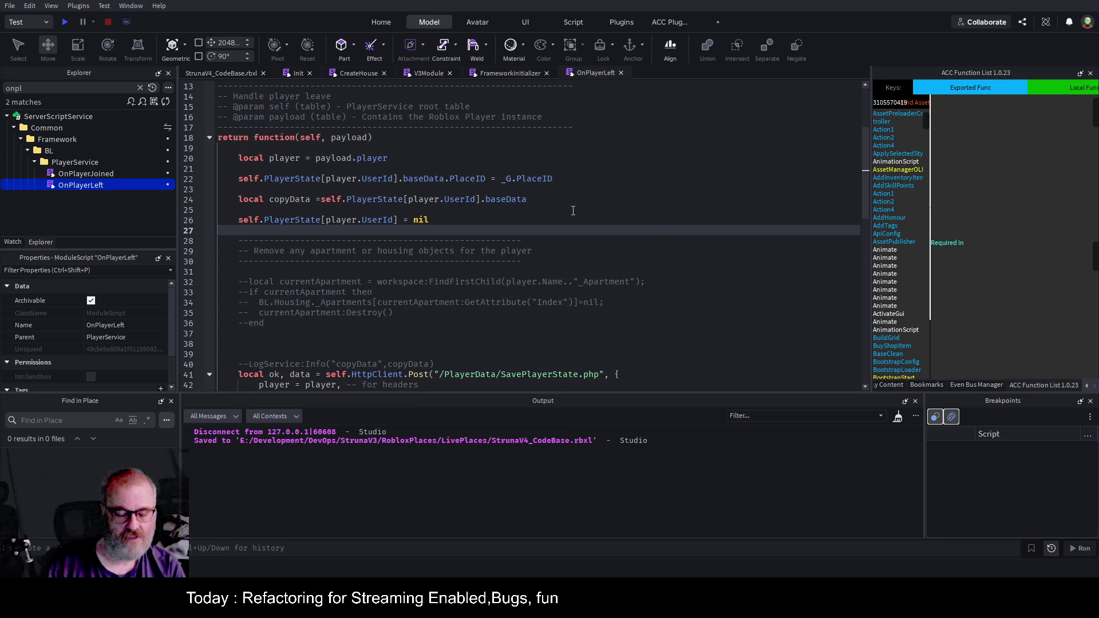
key("ctrl+v")
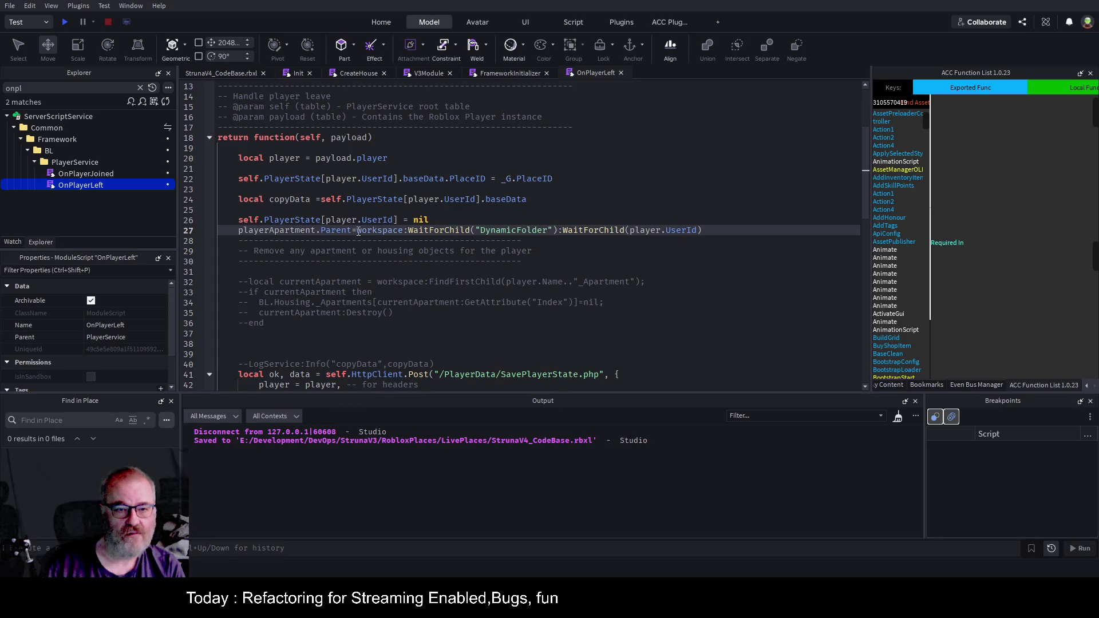
left_click_drag(357, 231, 244, 231)
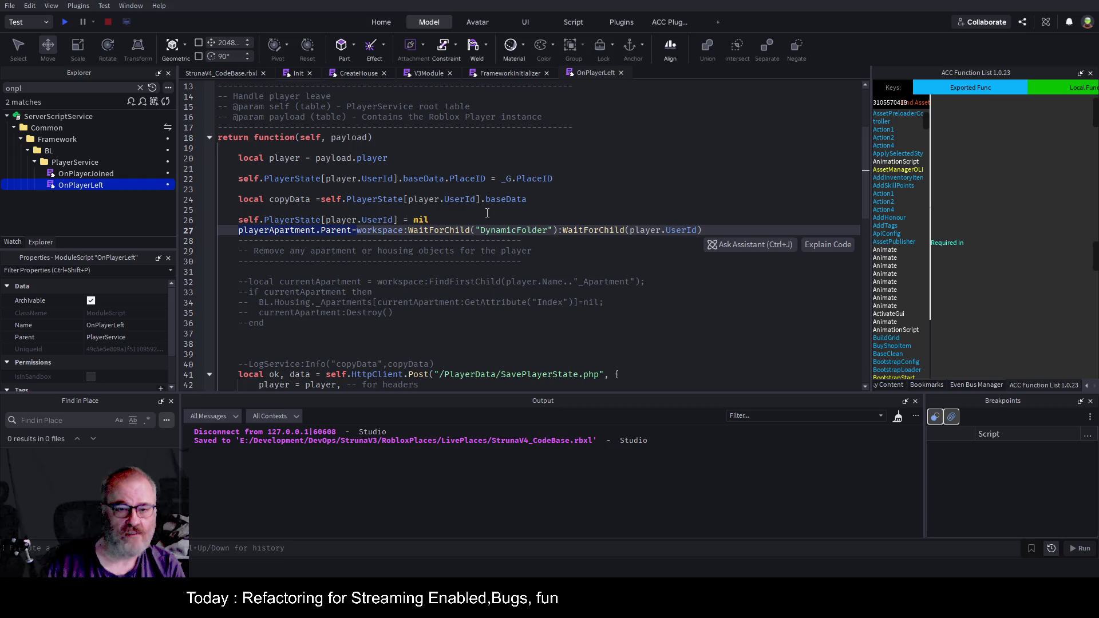
key("BackSpace")
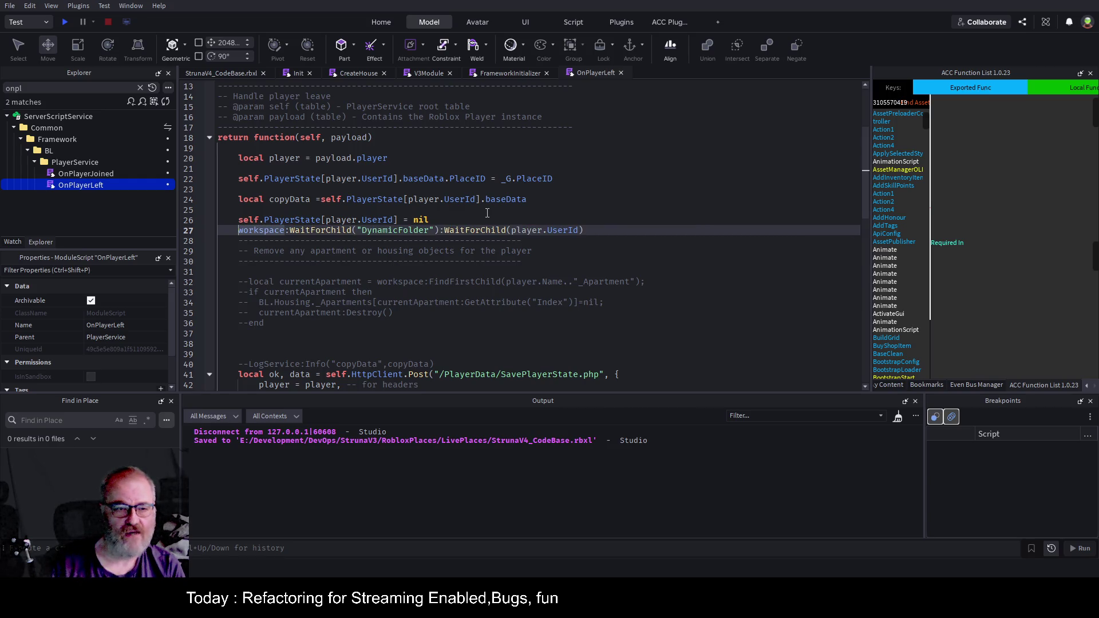
type("local ")
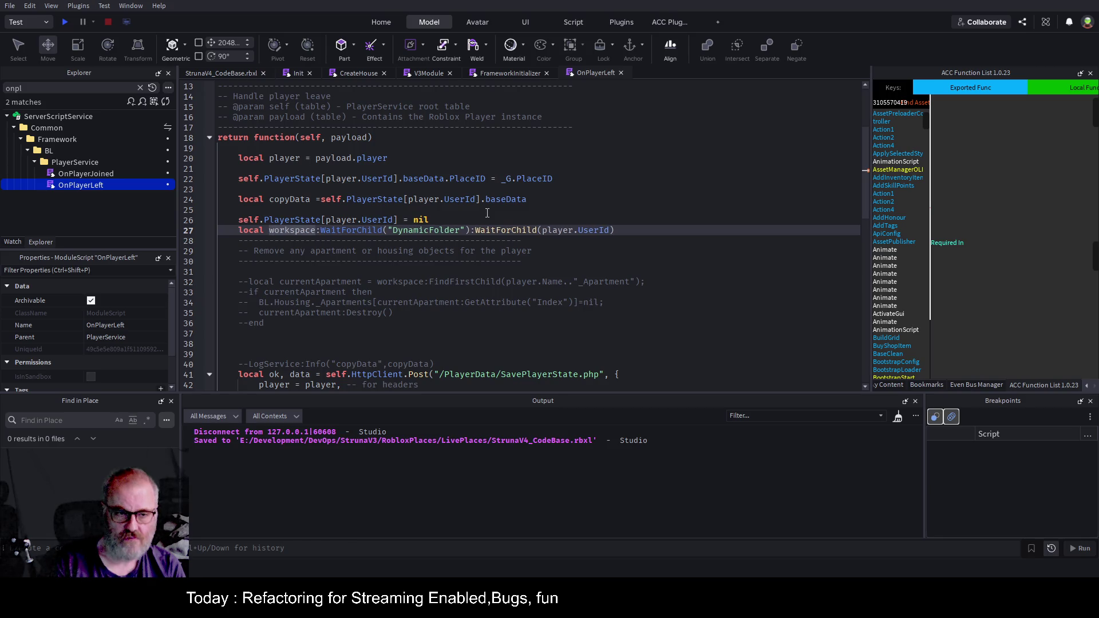
type("playerFolder")
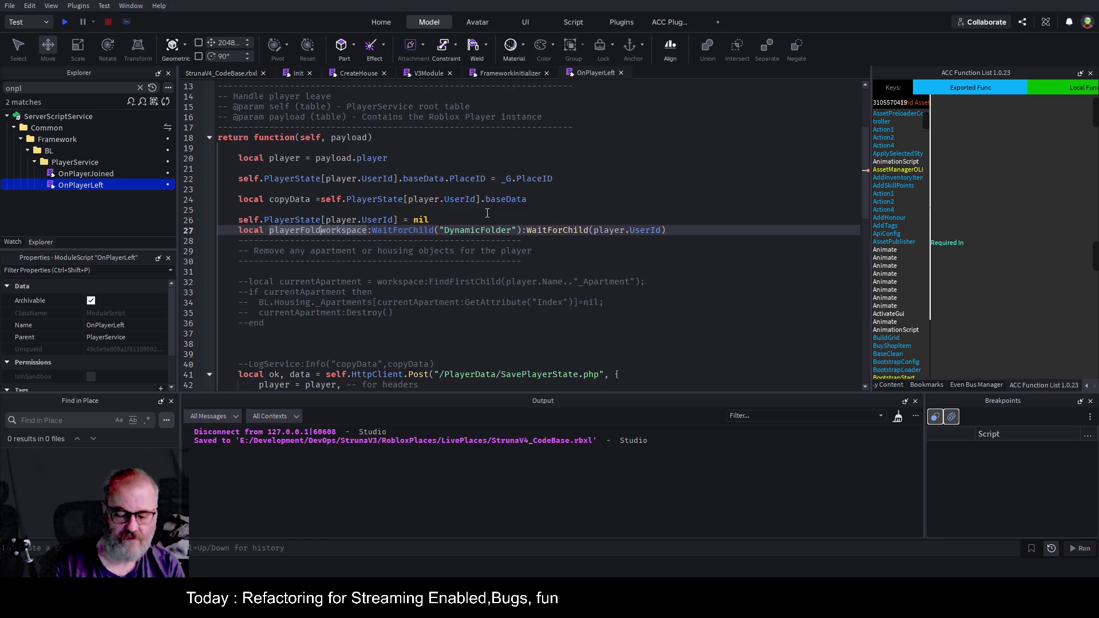
type(" =")
key("End")
Add playerFolder:Destroy() on line 28 and save the place
key("Return")
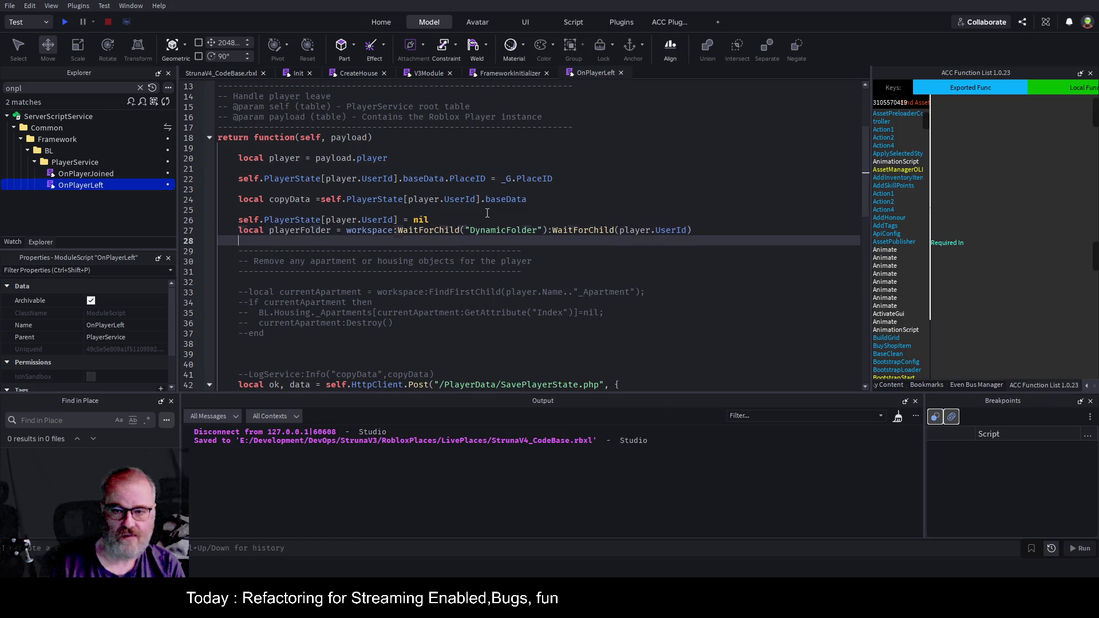
type("pl")
key("Tab")
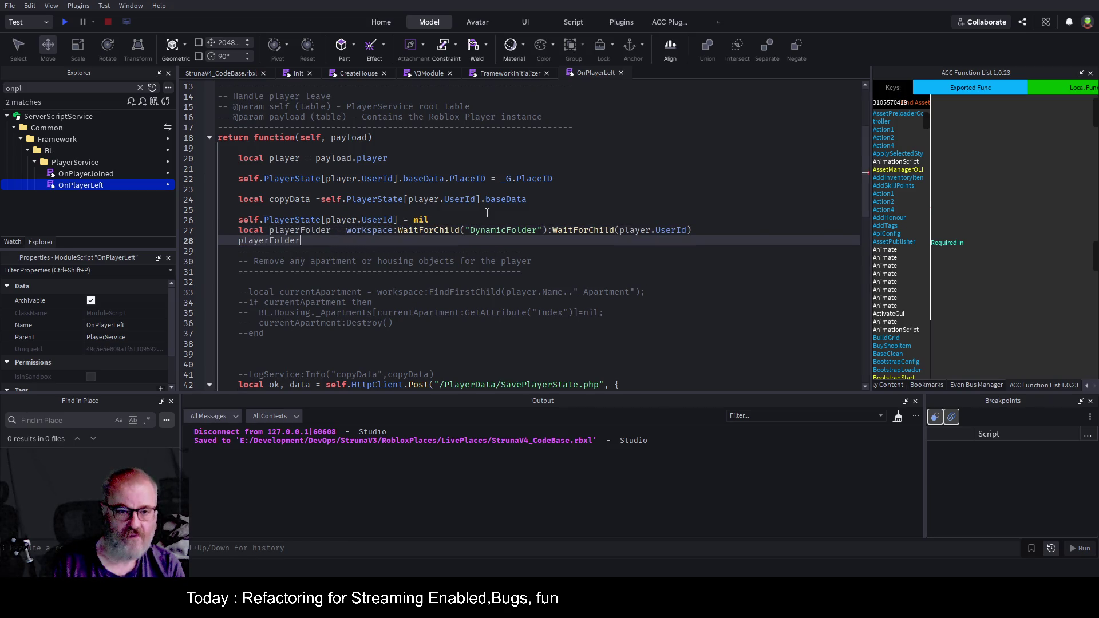
key("Tab")
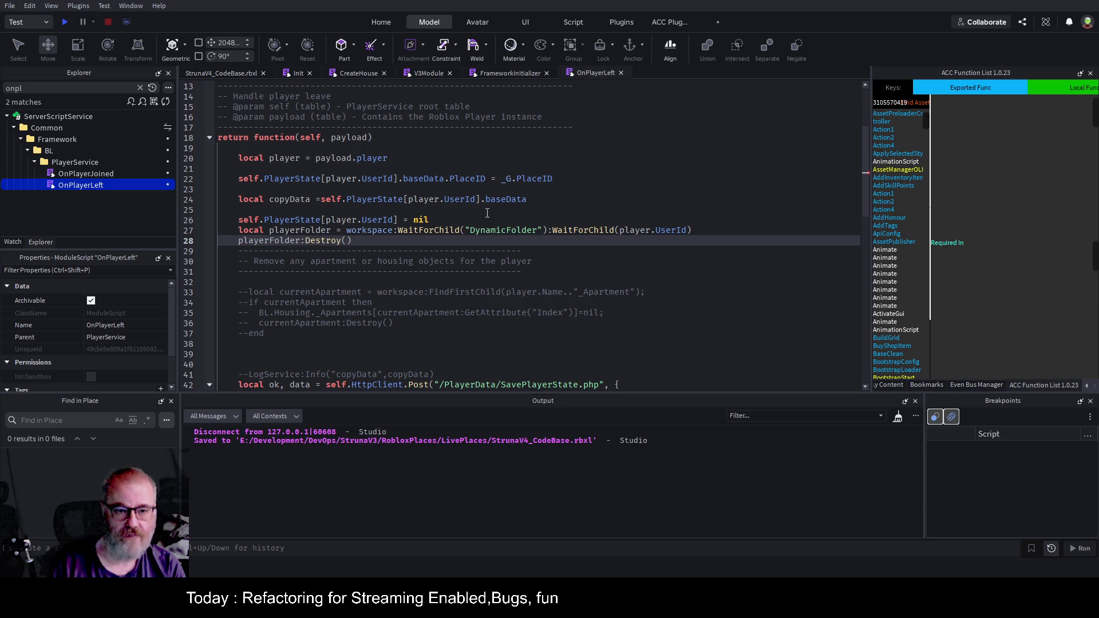
key("ctrl+s")
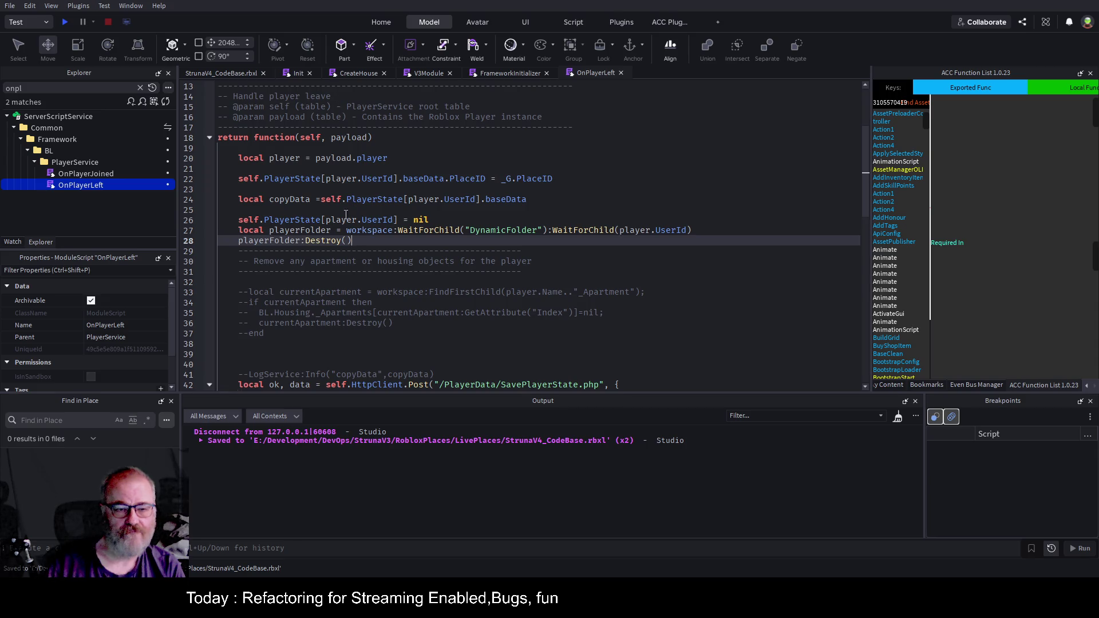
left_click(313, 230)
key("ctrl+s")
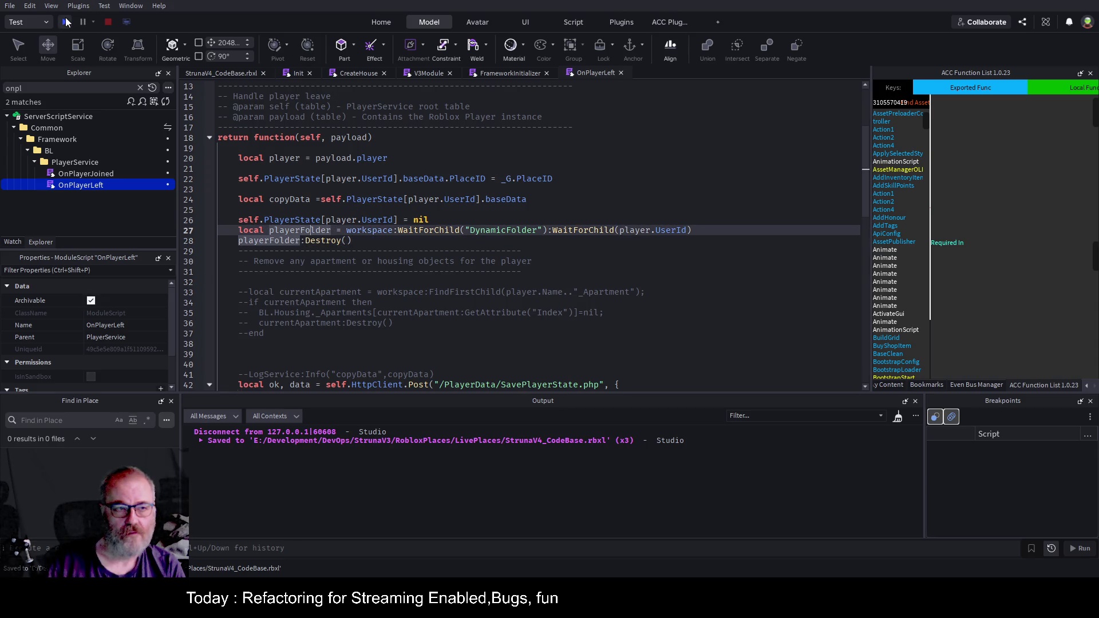
Start a play-test and set a breakpoint on the line 28 playerFolder:Destroy() call
left_click(65, 18)
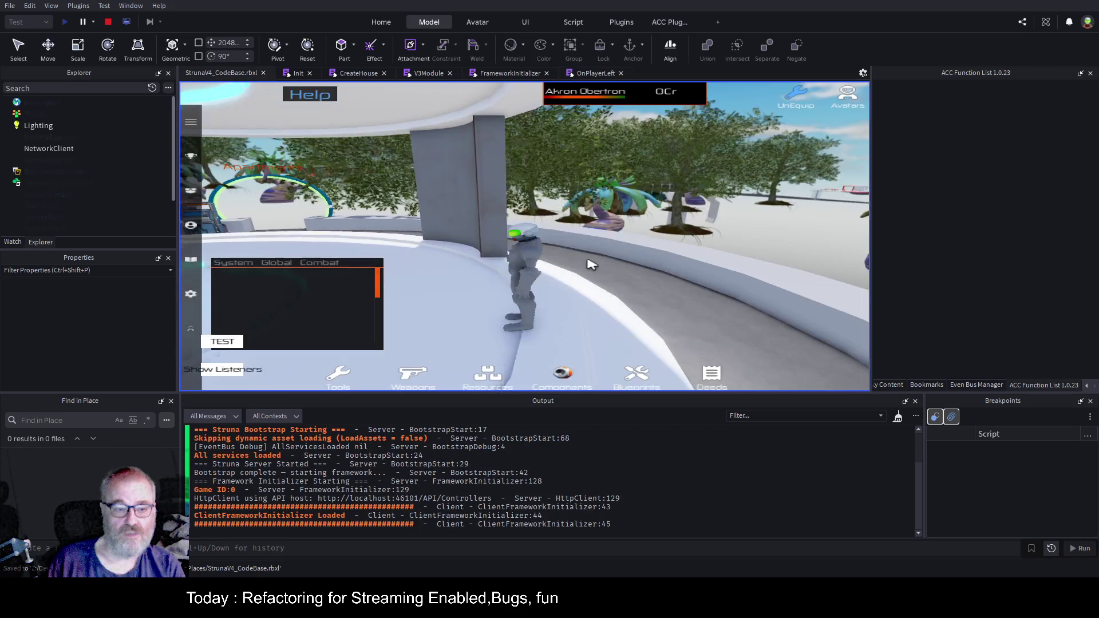
left_click(595, 71)
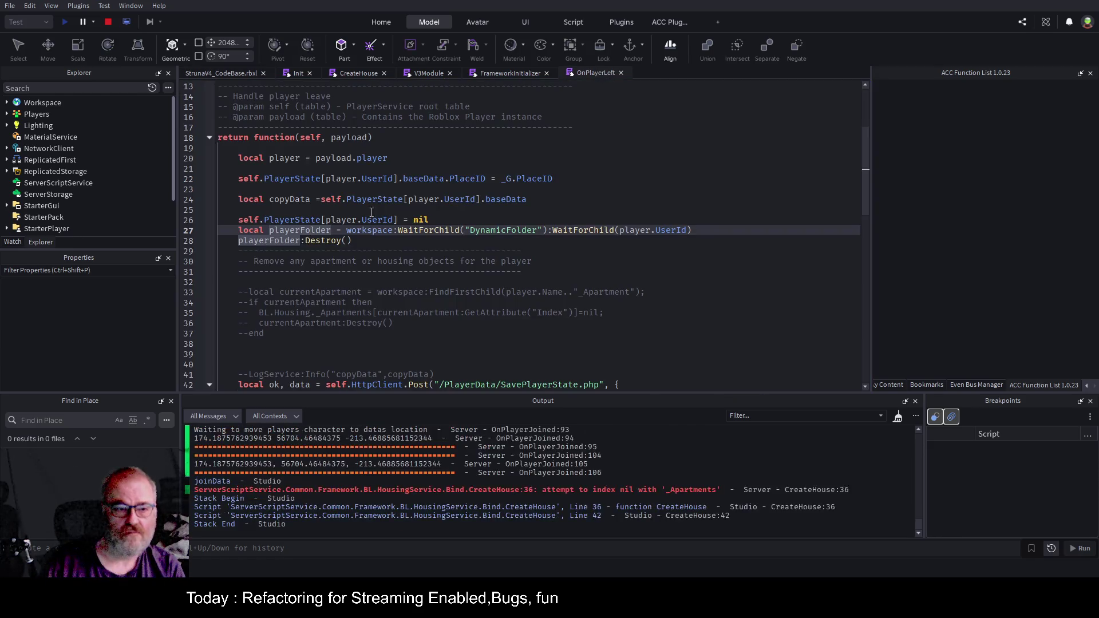
left_click(199, 241)
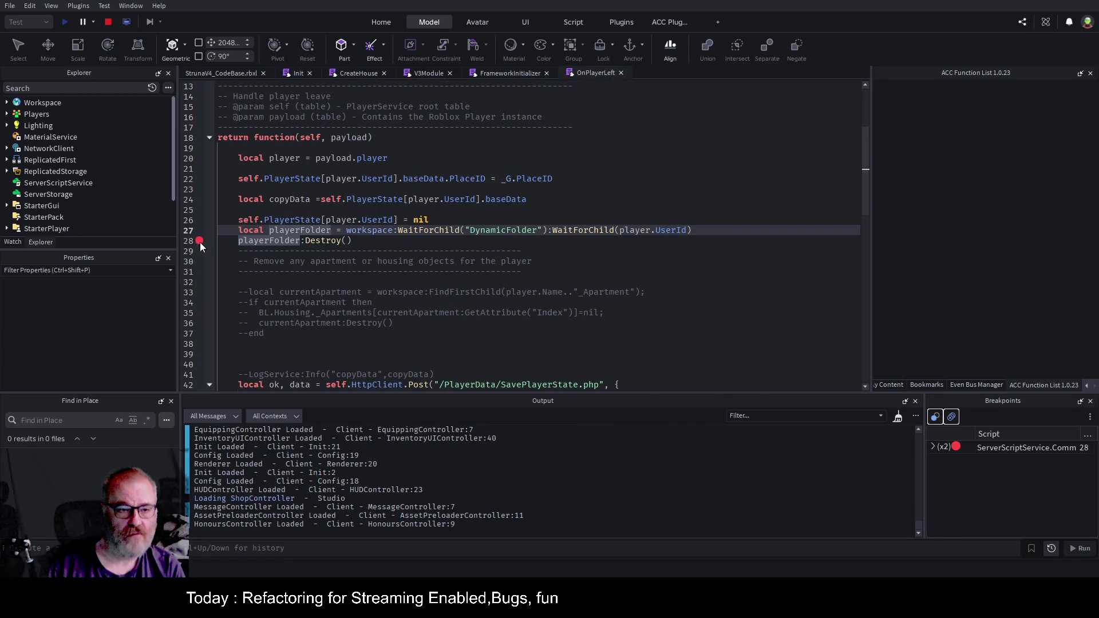
left_click(239, 72)
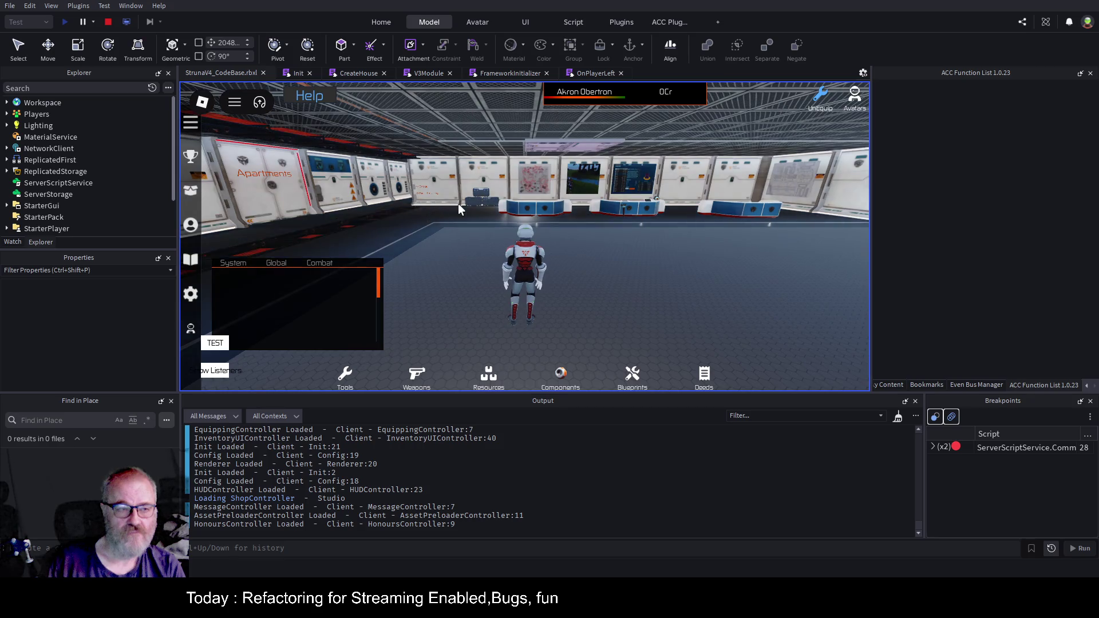
In Server view, locate the player's apartment under Workspace > DynamicFolder > UserId folder, then stop testing
left_click(127, 23)
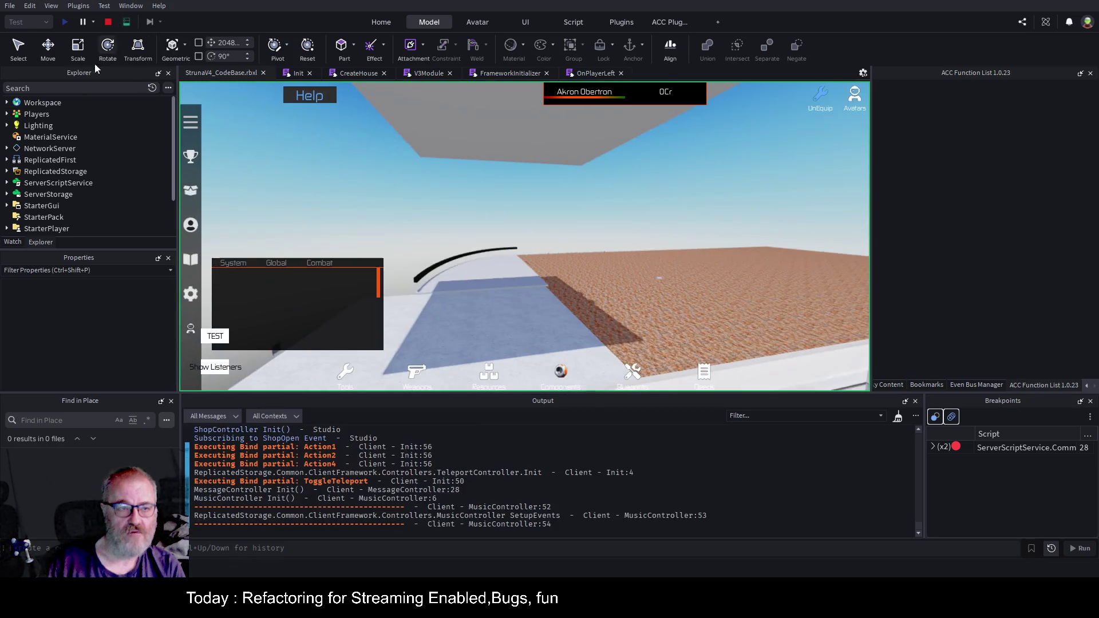
left_click(7, 102)
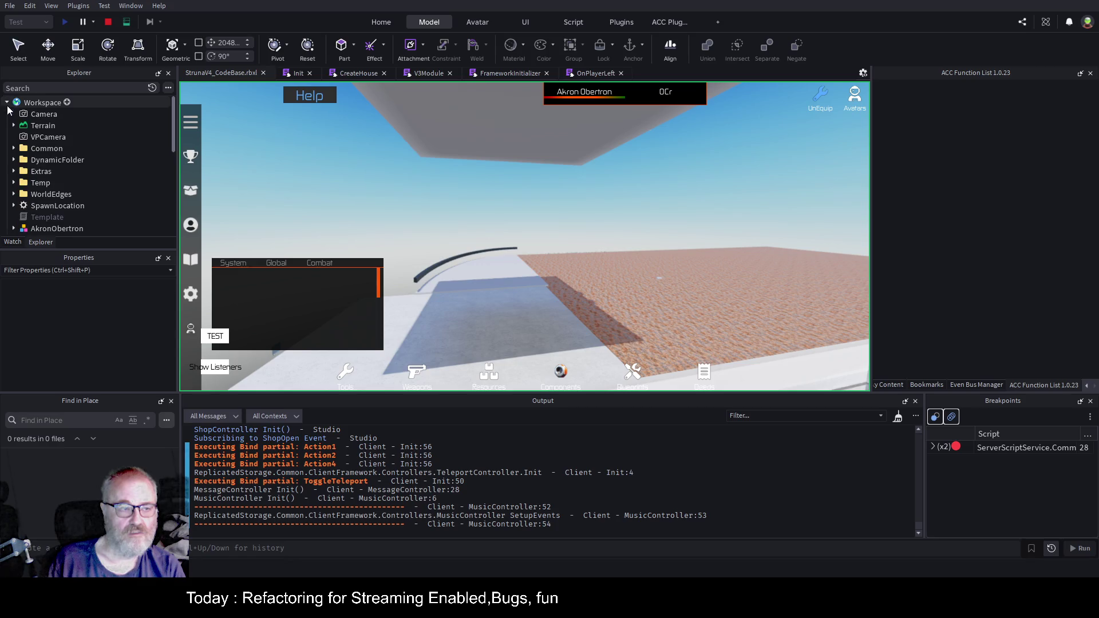
left_click(14, 160)
left_click(20, 171)
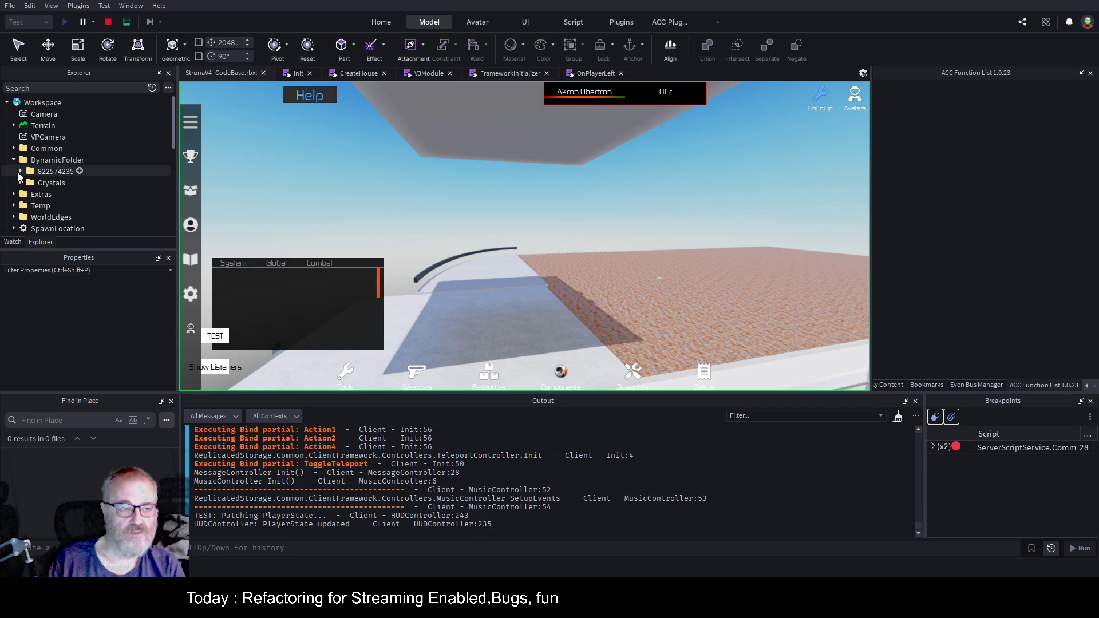
scroll(30, 176, "down", 5)
left_click(91, 117)
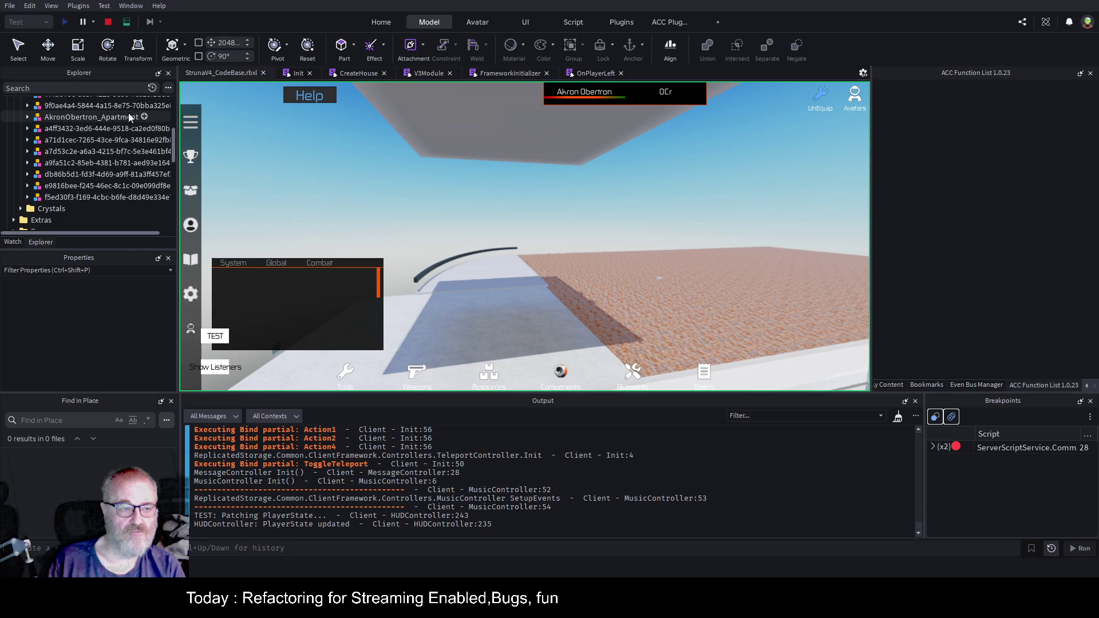
left_click(109, 22)
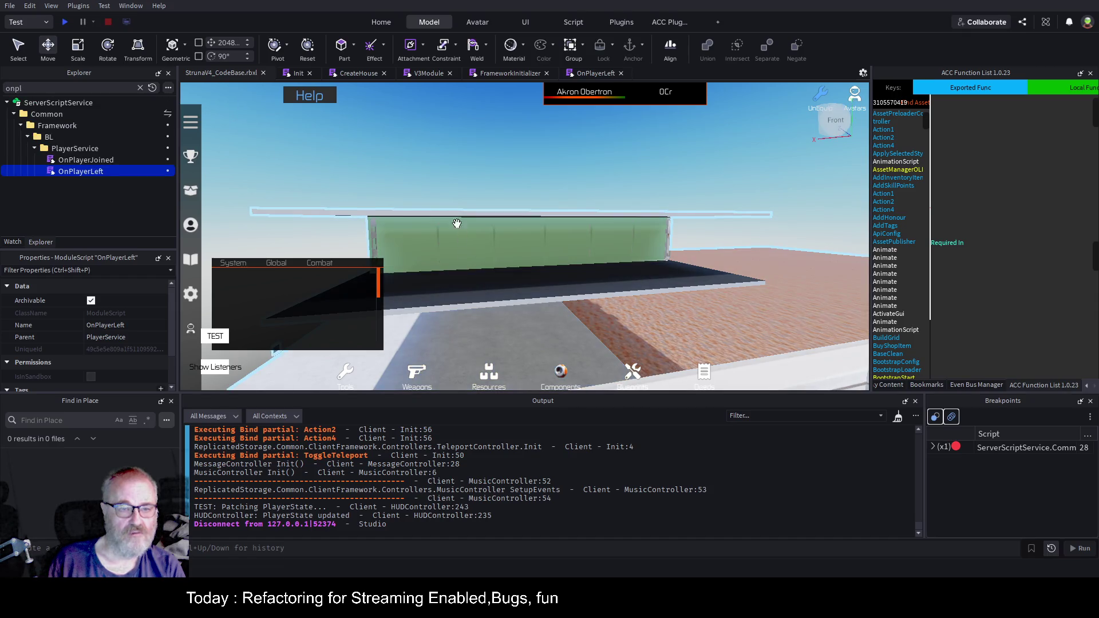
Remove the line 28 breakpoint in OnPlayerLeft and save the place
left_click(593, 72)
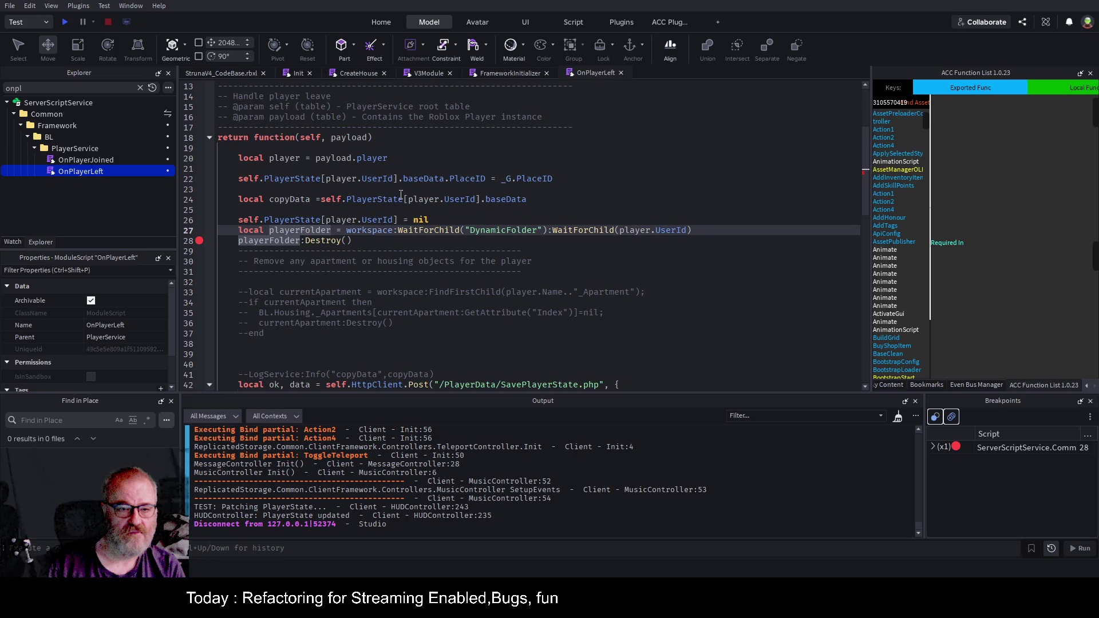
left_click(199, 241)
left_click(424, 272)
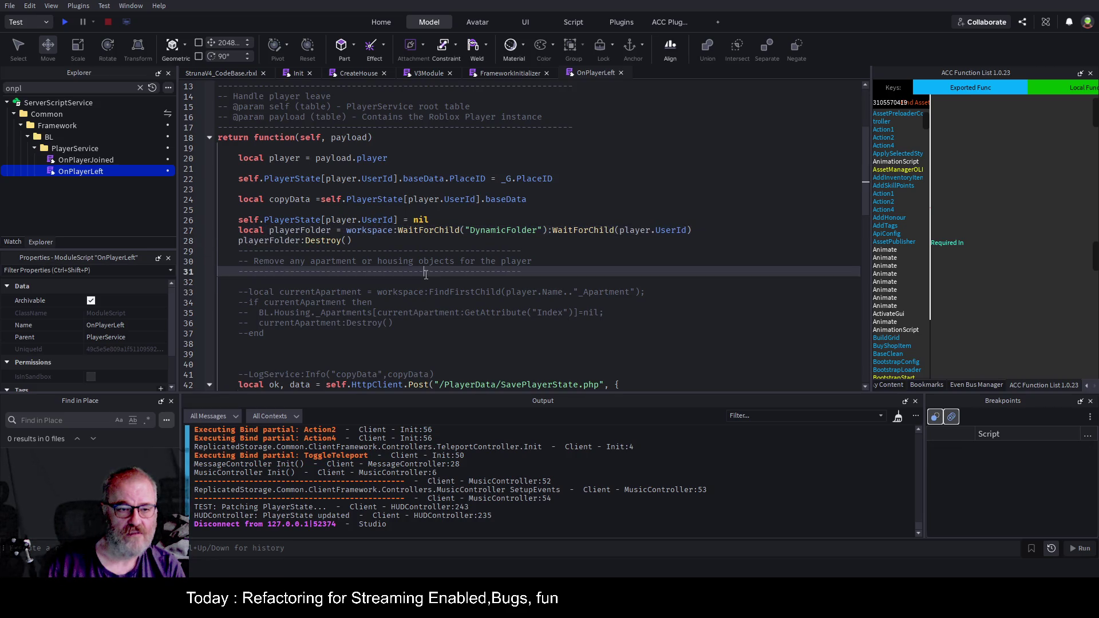
key("ctrl+s")
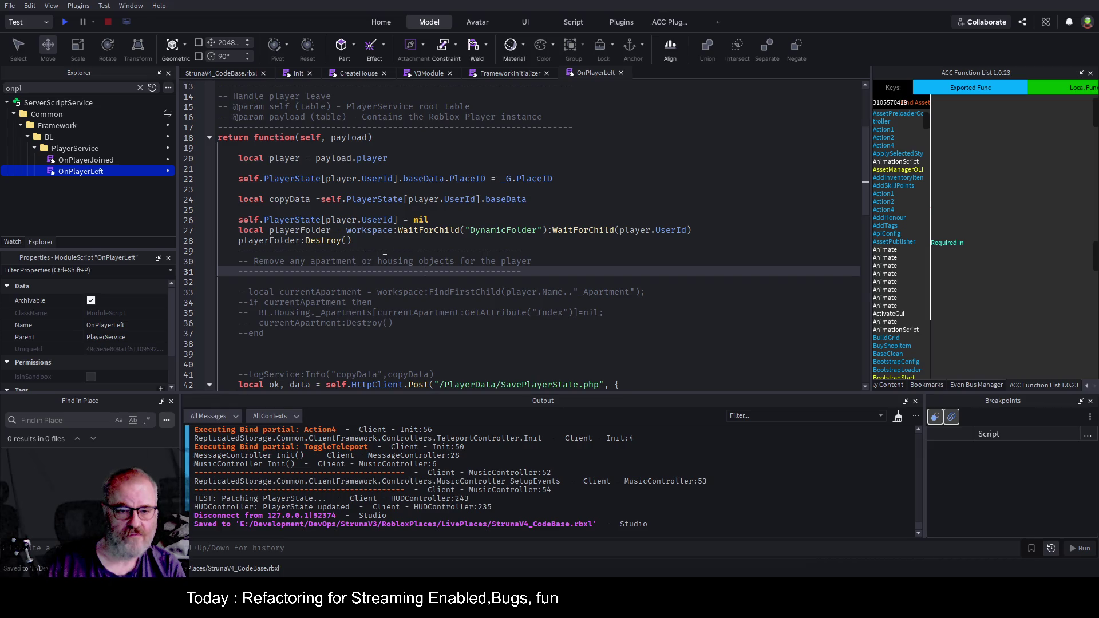
Review the commented-out apartment-removal block, inspecting GetAttribute and Housing on line 35
mouse_move(287, 334)
left_mouse_down()
mouse_move(252, 309)
mouse_move(223, 247)
left_mouse_up()
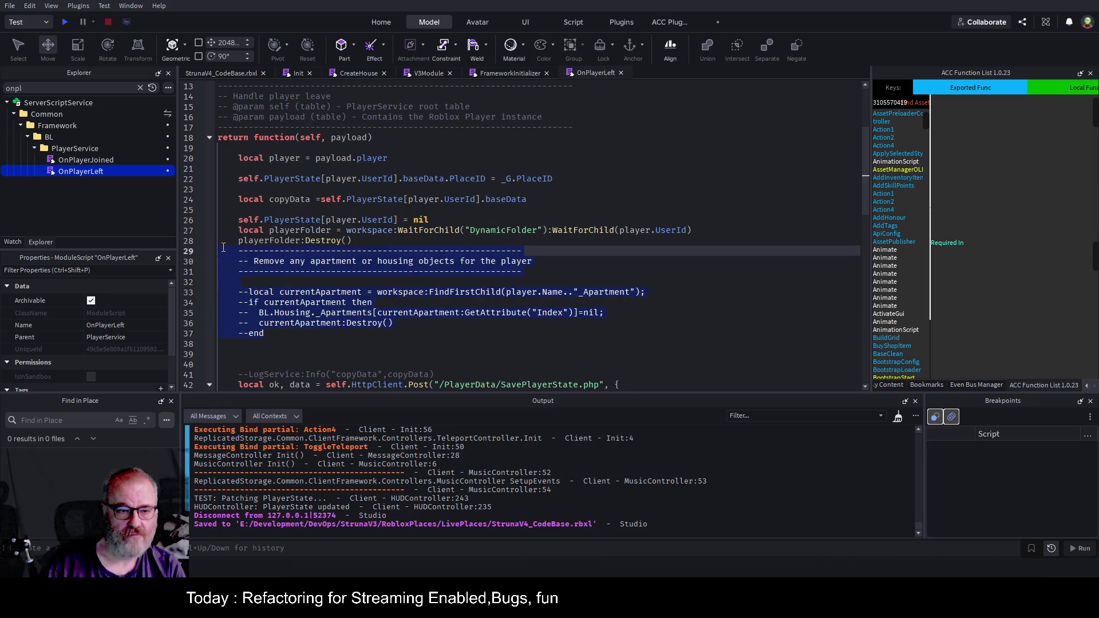
left_click_drag(239, 287, 401, 323)
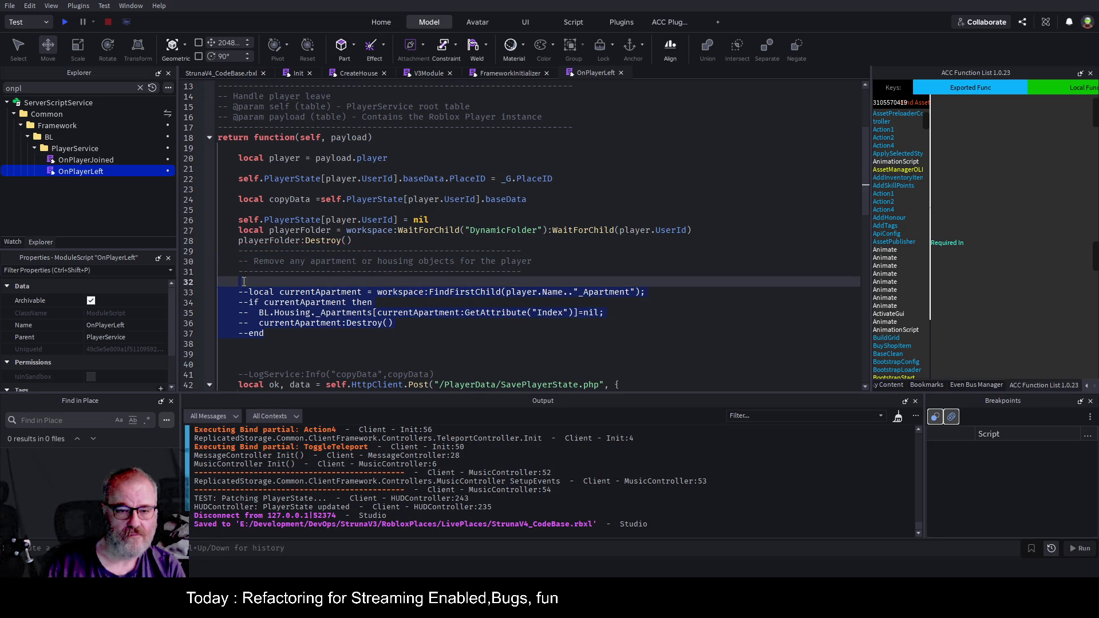
left_click(465, 302)
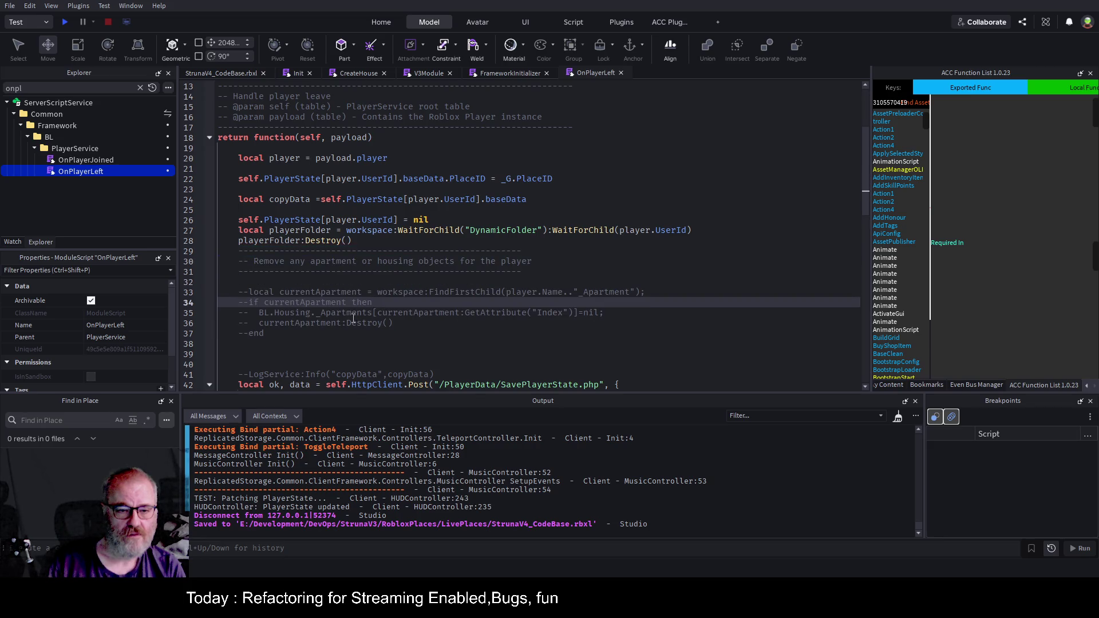
double_click(504, 312)
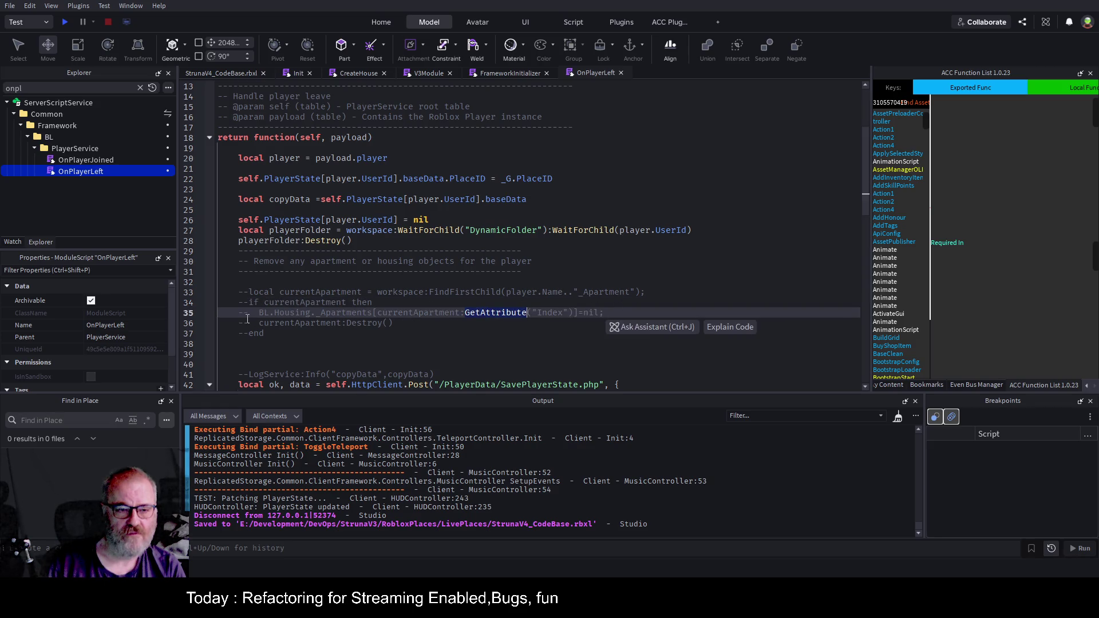
double_click(292, 313)
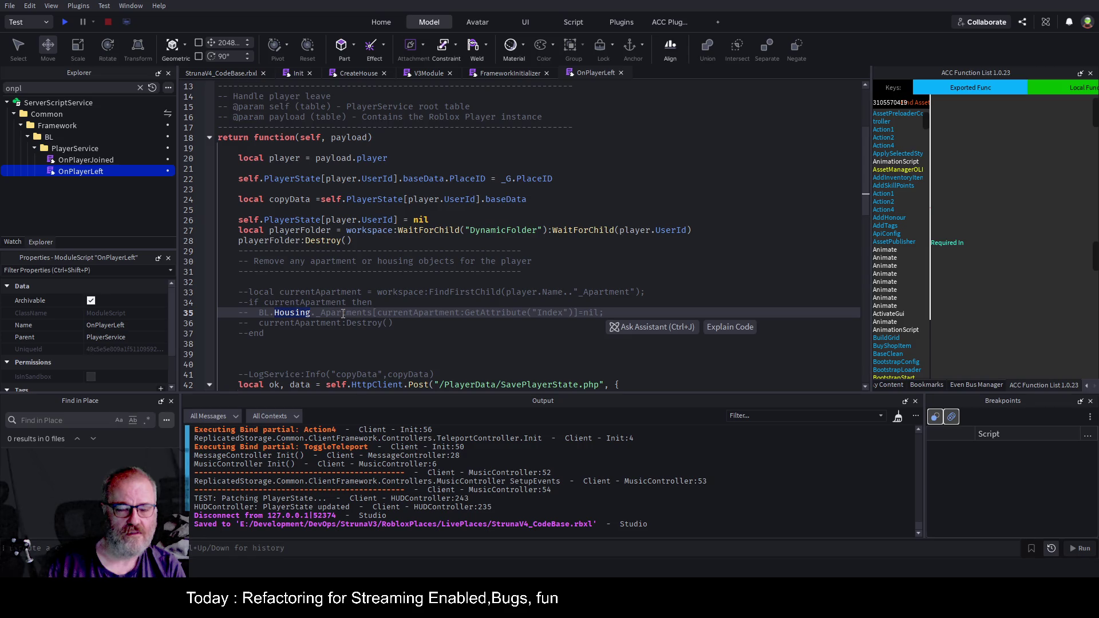
In CreateHouse, select the OccupiedHouses increment on line 15
left_click(359, 72)
scroll(387, 211, "up", 4)
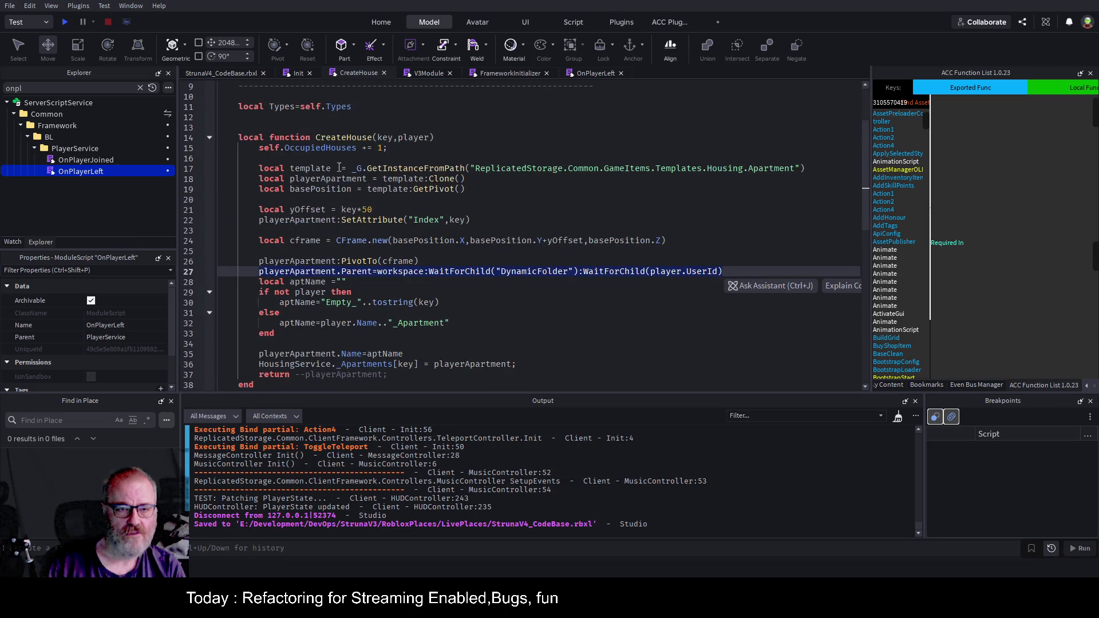
left_click_drag(249, 148, 468, 149)
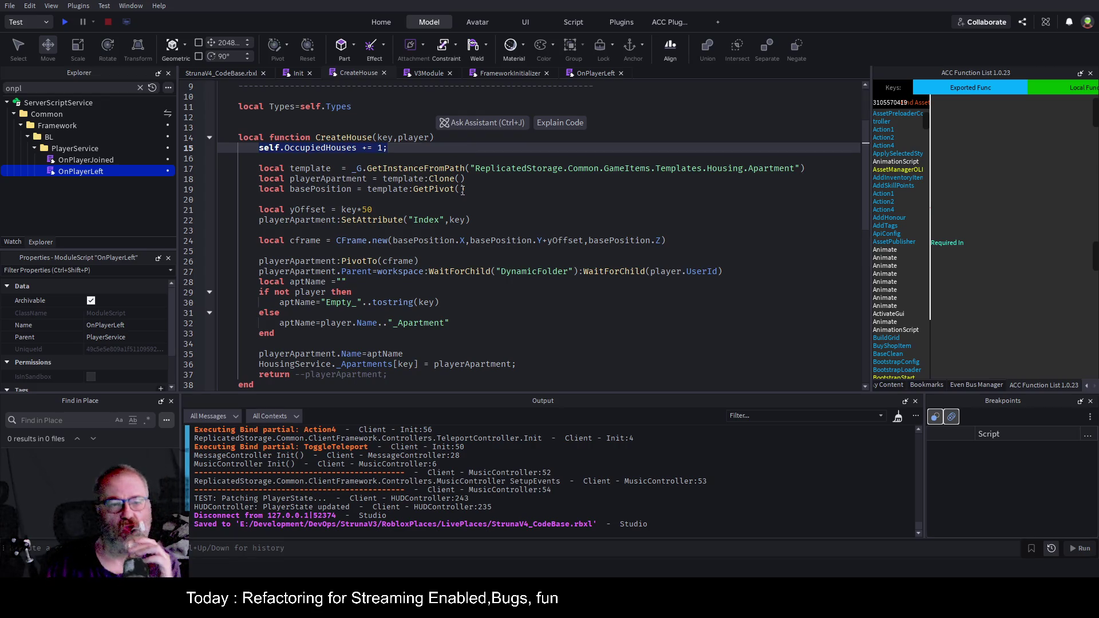
Back in OnPlayerLeft, scroll the cleanup code and highlight every use of PlayerState
left_click(599, 73)
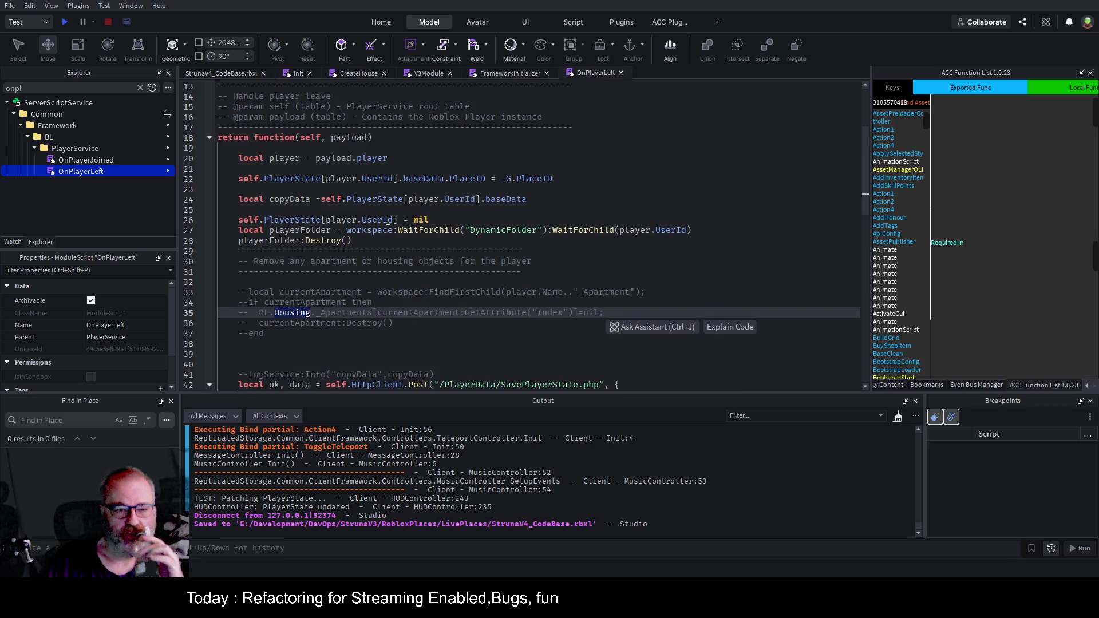
scroll(417, 292, "down", 1)
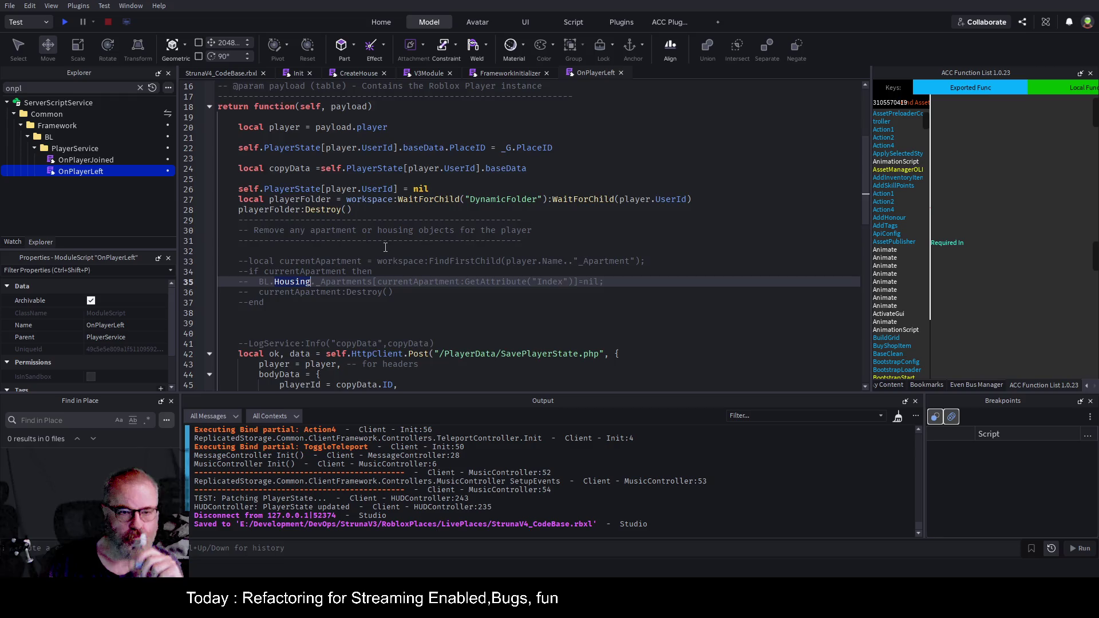
scroll(385, 247, "down", 3)
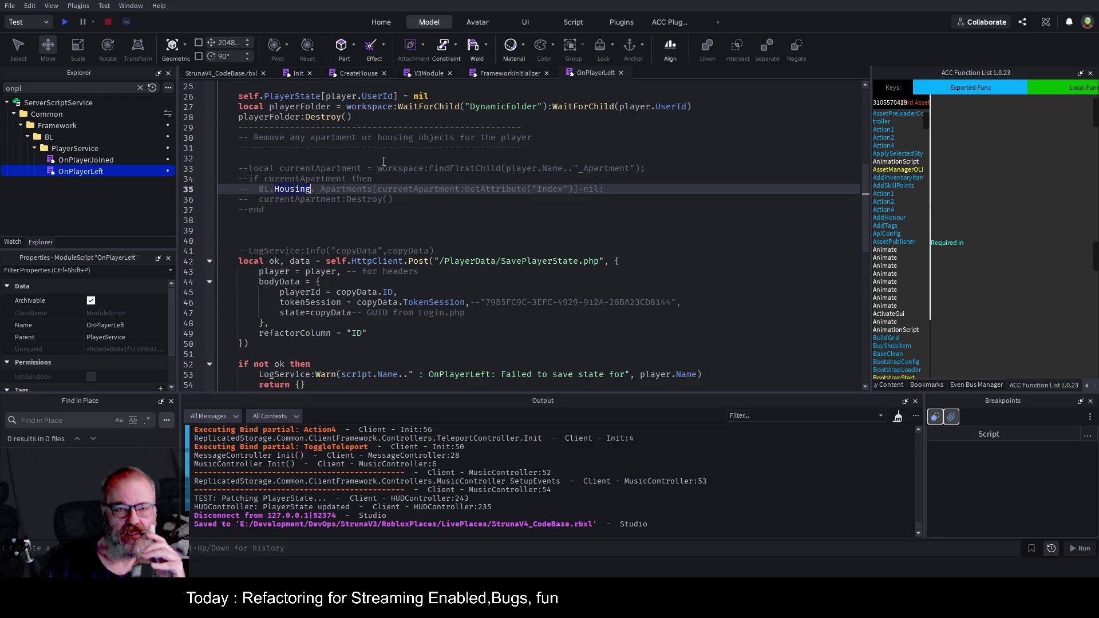
scroll(384, 161, "up", 3)
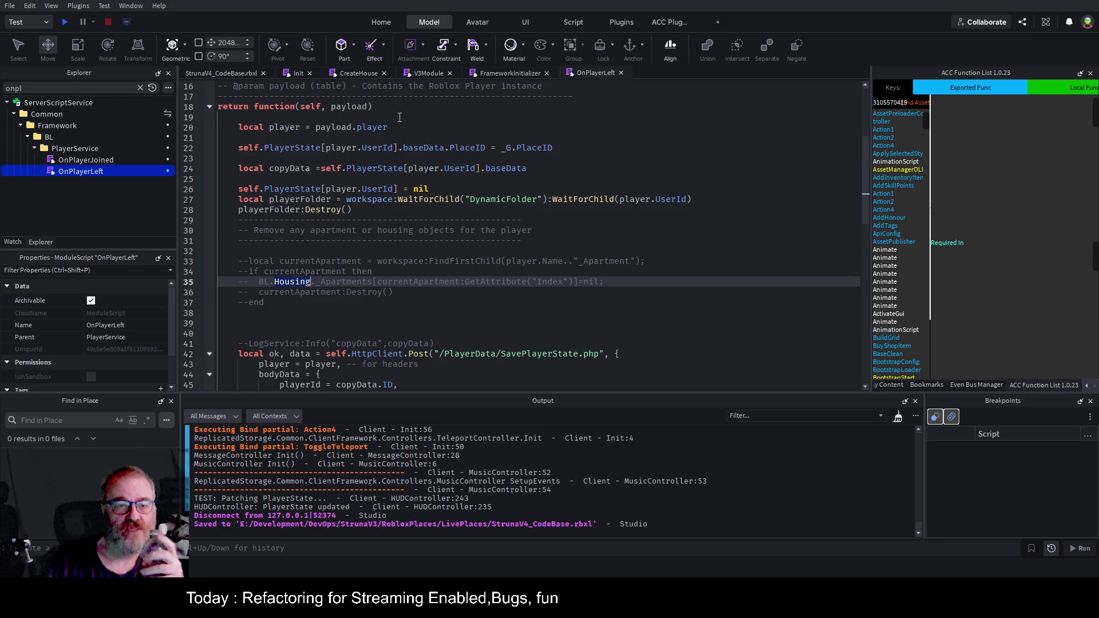
double_click(298, 147)
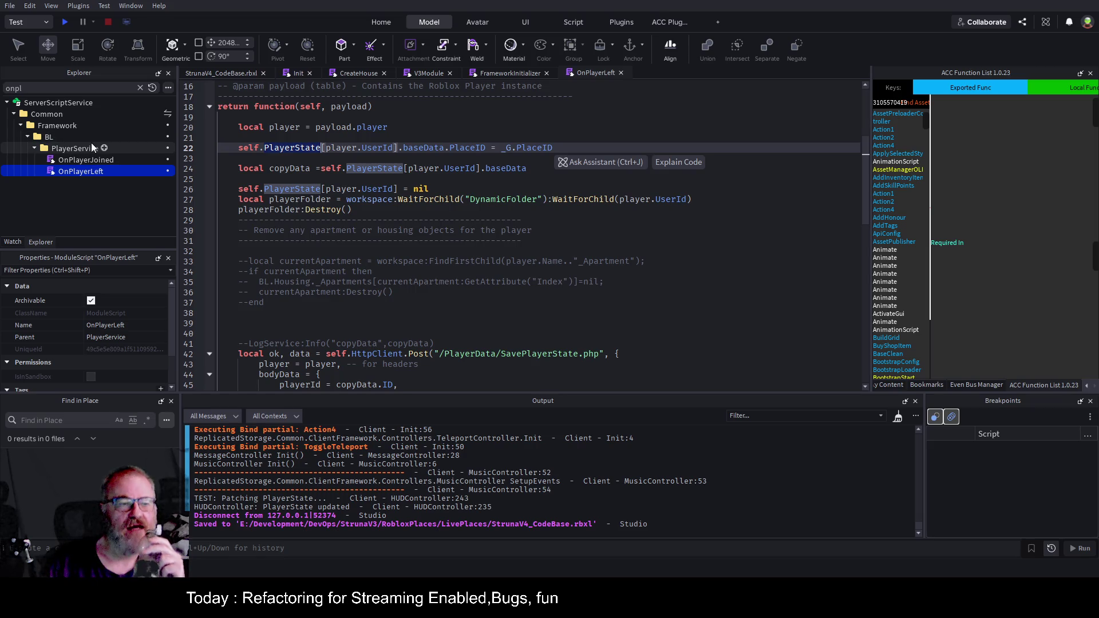
Scroll FrameworkInitializer to the PlayerService.Init call and highlight every use of PlayerService
left_click(505, 69)
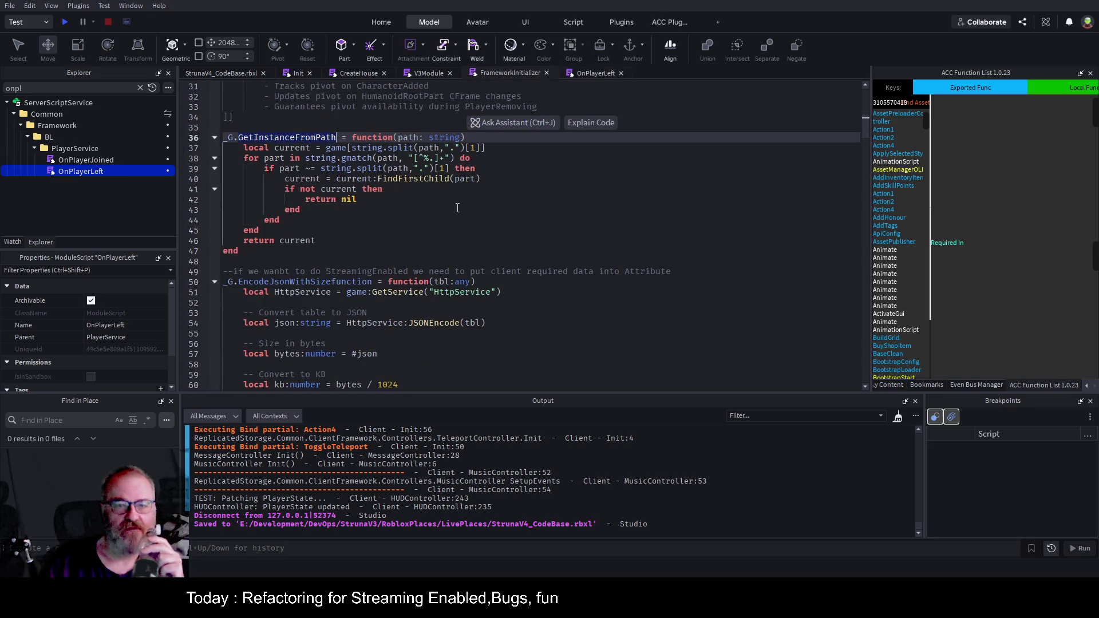
scroll(459, 279, "down", 5)
scroll(459, 279, "down", 13)
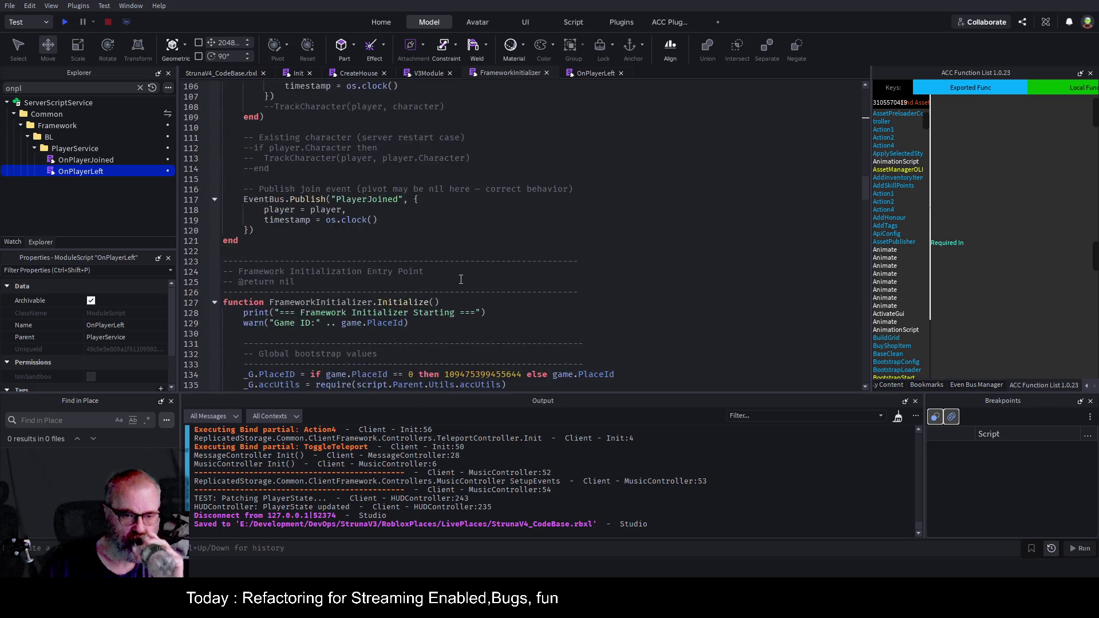
scroll(428, 246, "down", 15)
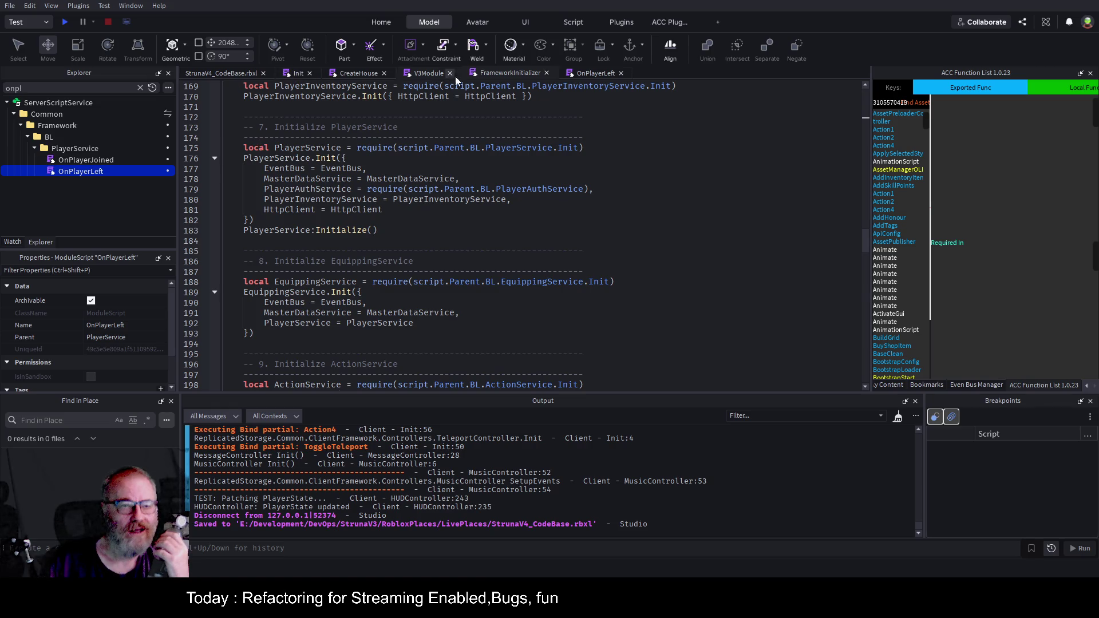
left_click(549, 117)
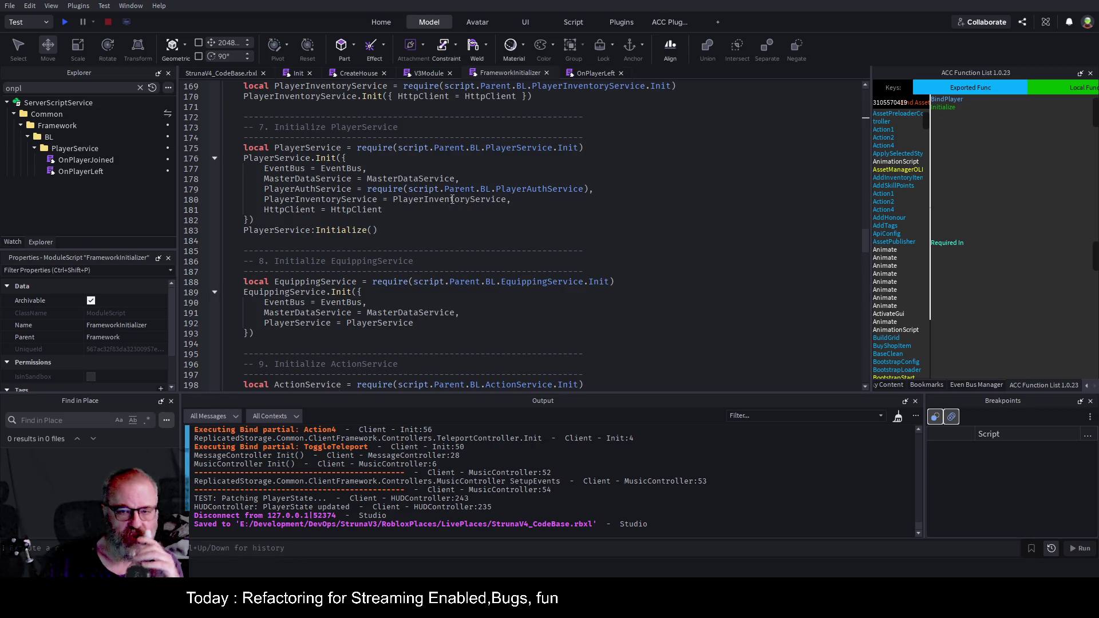
left_click(563, 224)
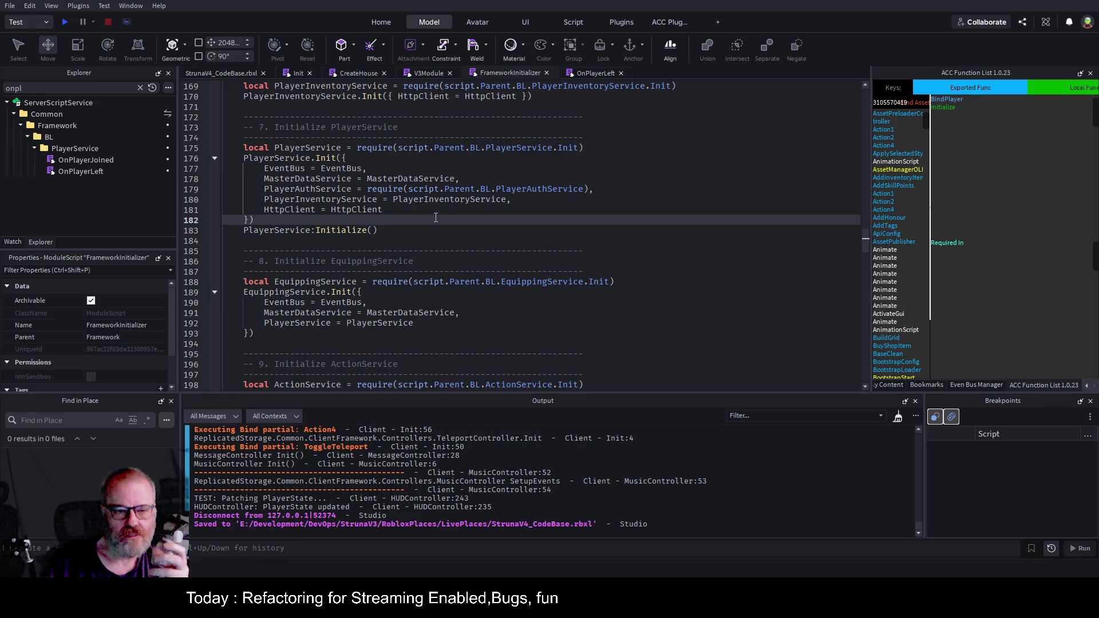
double_click(327, 147)
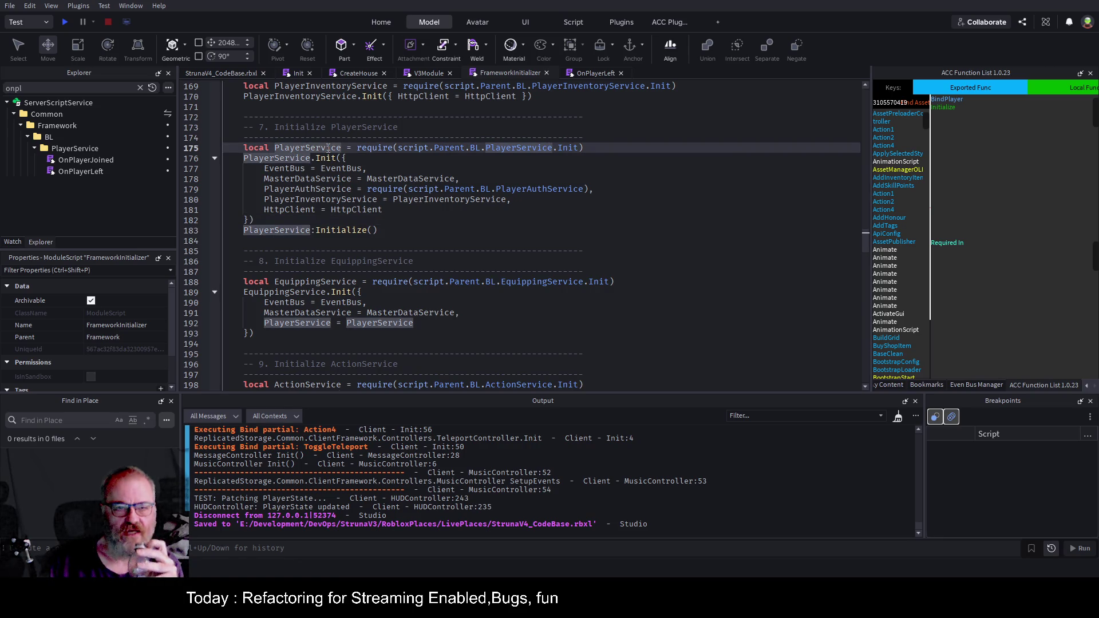
Compare against the OnPlayerLeft script, then select the PlayerService folder in Explorer
left_click(588, 73)
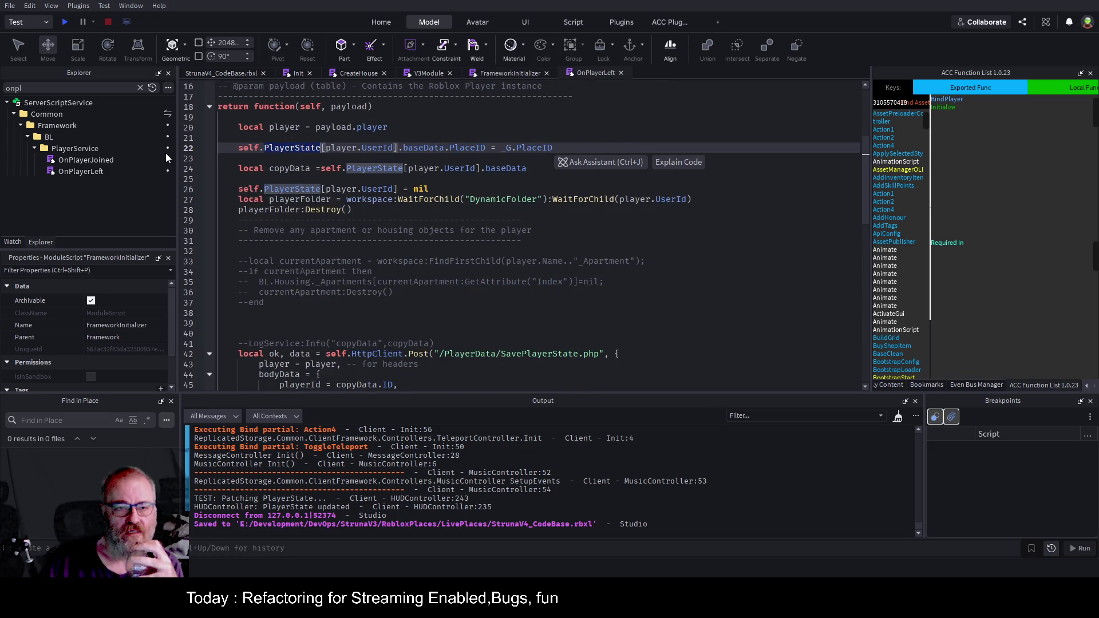
left_click(512, 74)
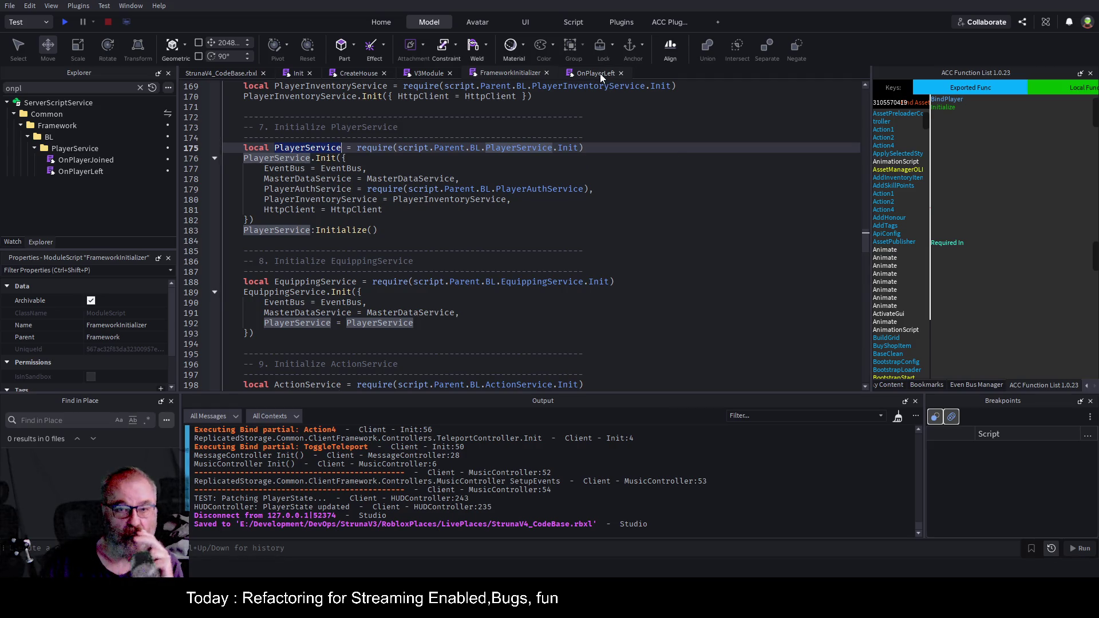
left_click(83, 149)
Clear the Explorer search, then open and scroll PlayerService's Init module
left_click(139, 88)
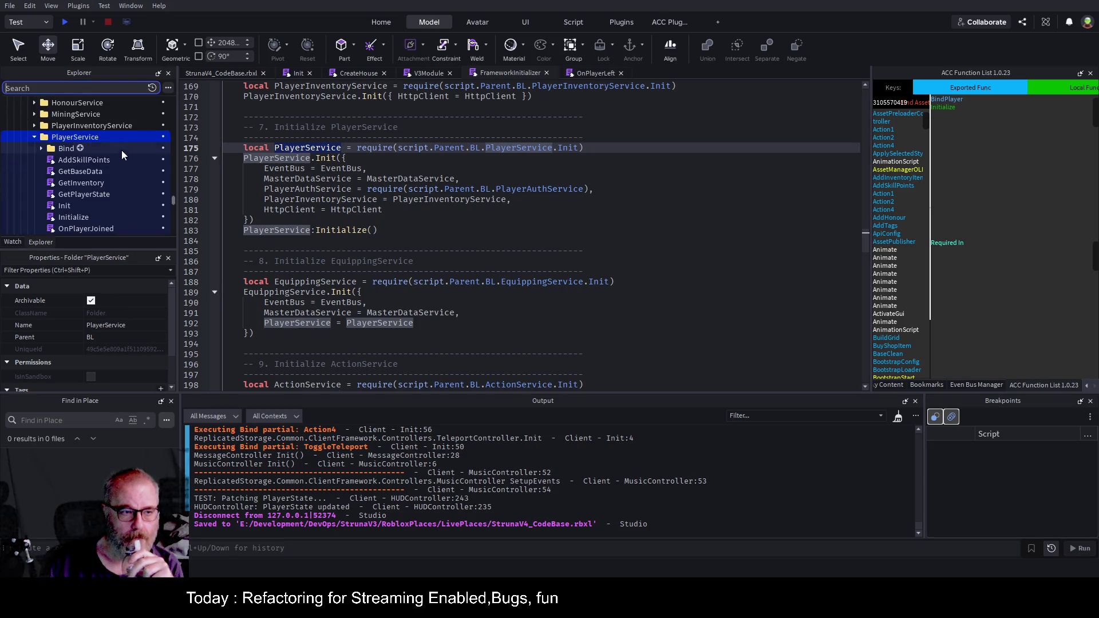
left_click(63, 206)
double_click(65, 206)
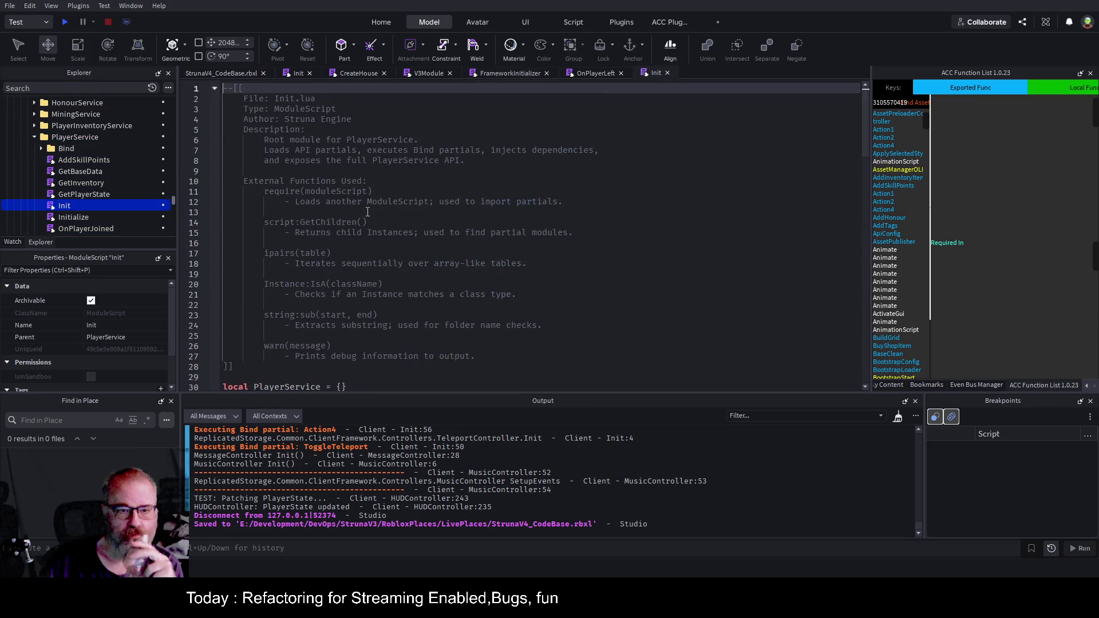
scroll(437, 217, "down", 11)
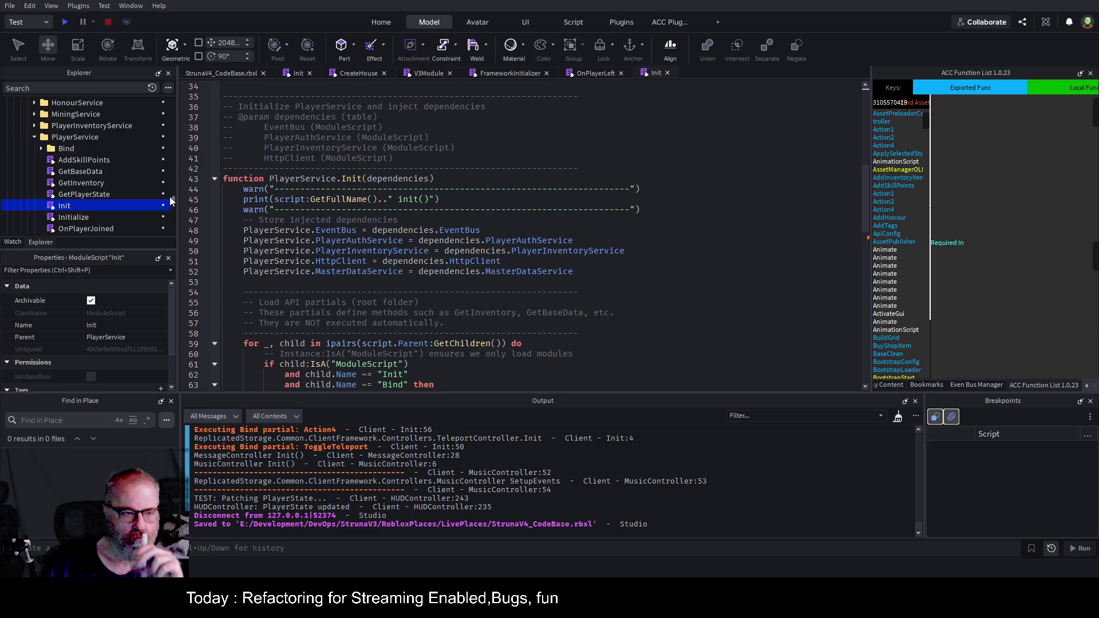
Open PlayerService's Initialize script and read through it
left_click(80, 217)
double_click(80, 218)
scroll(488, 230, "down", 5)
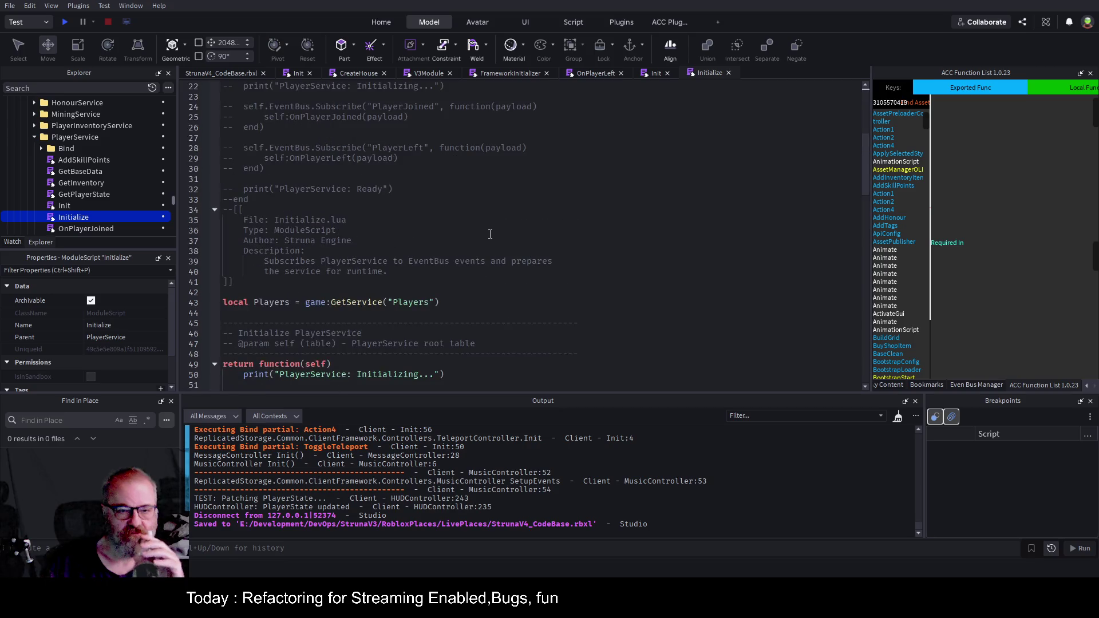
scroll(489, 230, "down", 6)
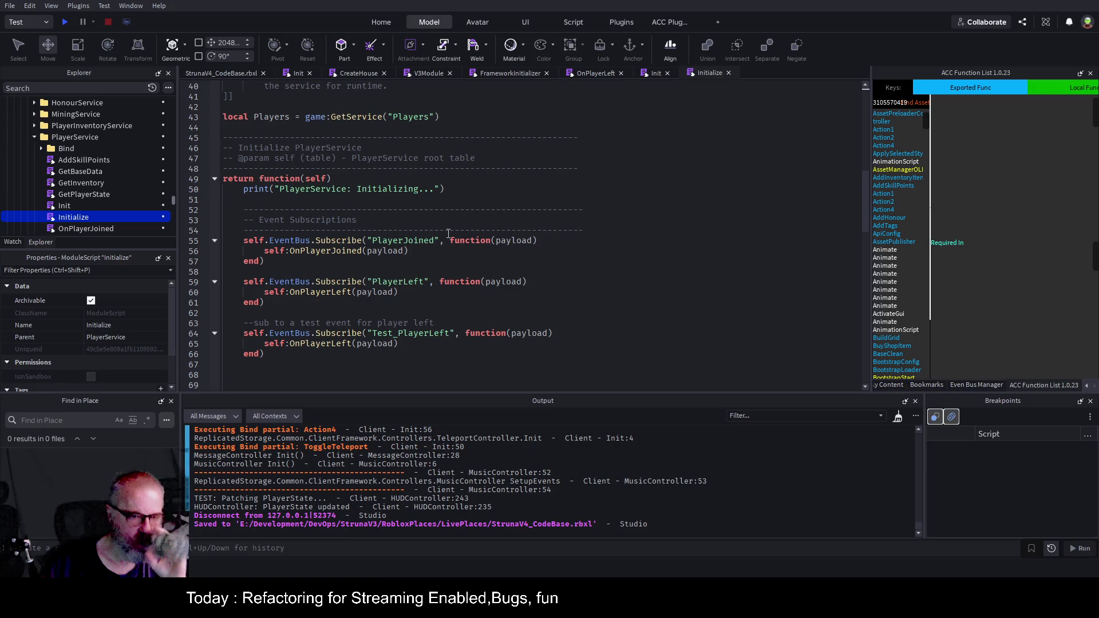
scroll(448, 232, "down", 3)
scroll(449, 233, "down", 13)
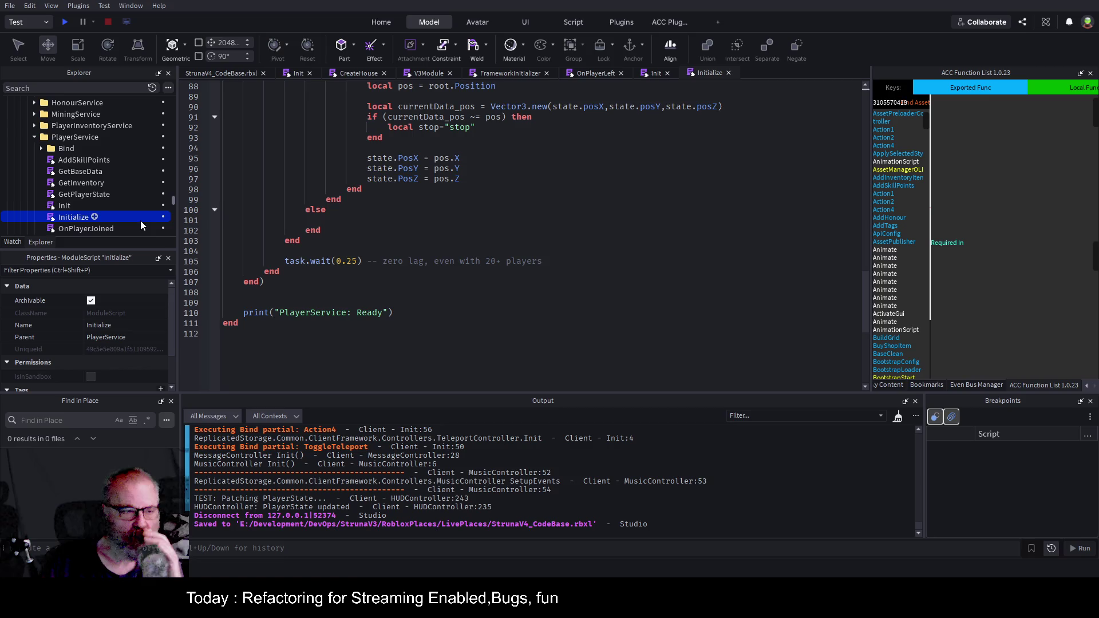
Reread the Init module's API and Bind partial loading, then return to the StrunaV4_CodeBase 3D scene
double_click(64, 206)
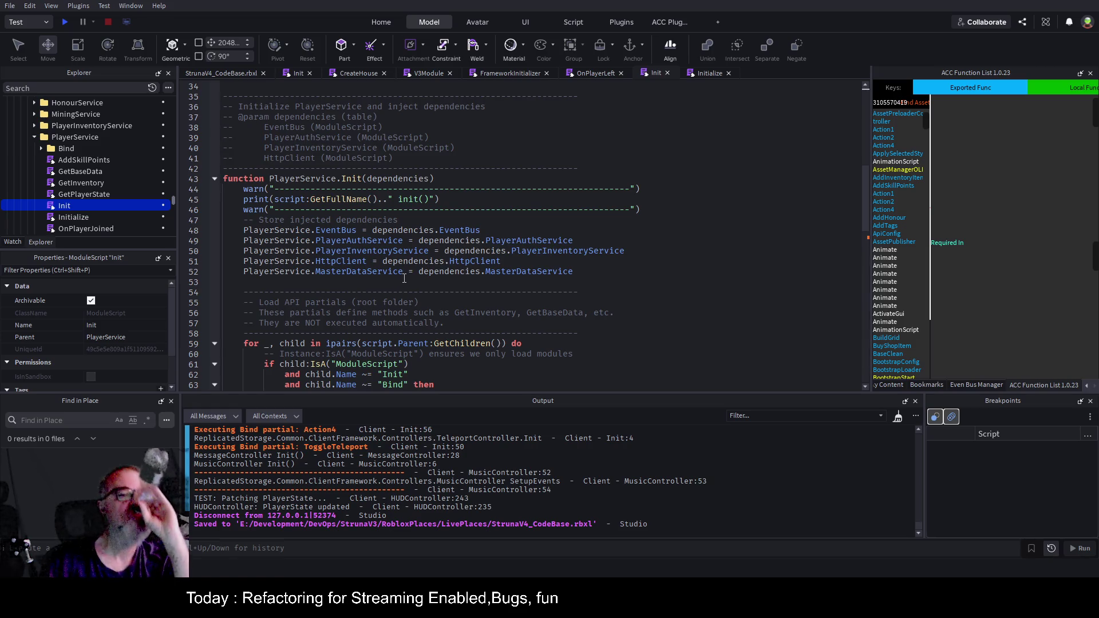
scroll(404, 278, "down", 10)
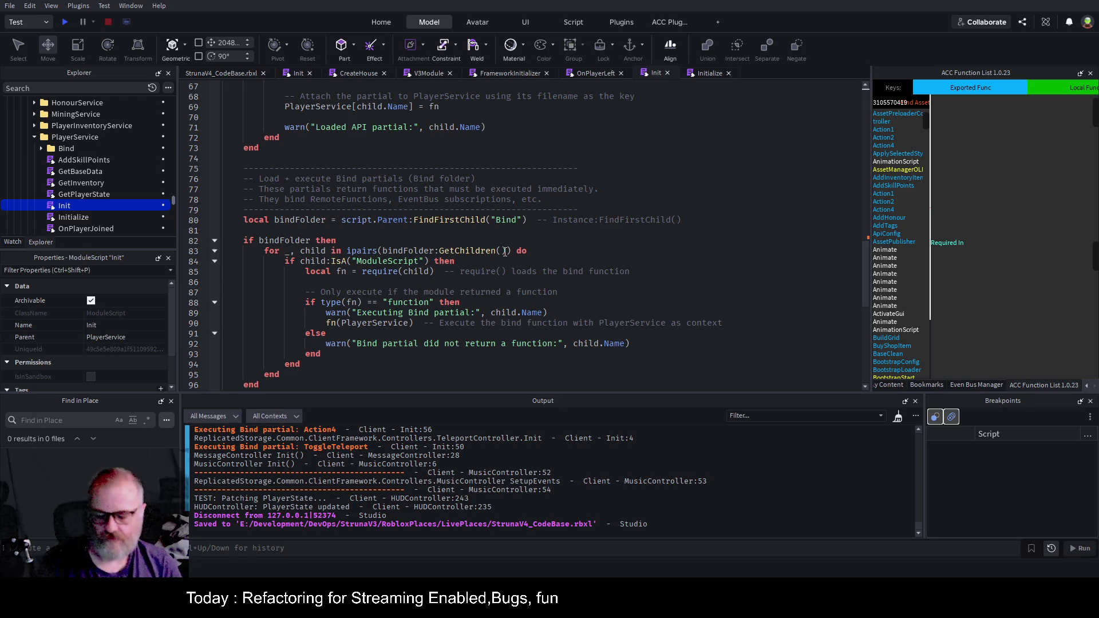
left_click(215, 76)
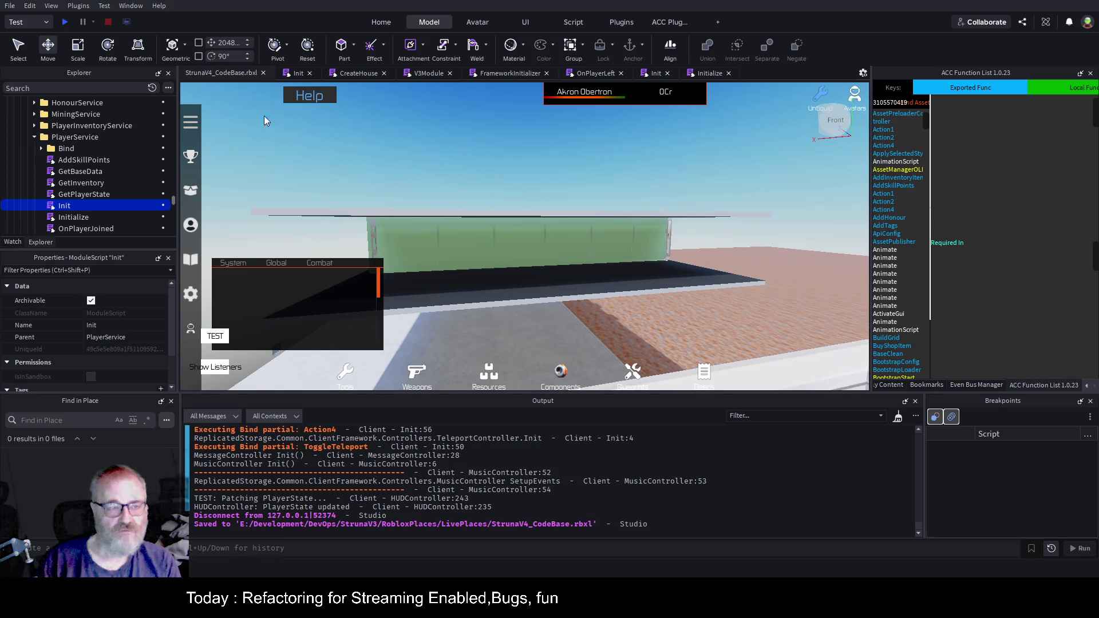
Save the StrunaV4_CodeBase.rbxl place file with Ctrl+S
key("ctrl+s")
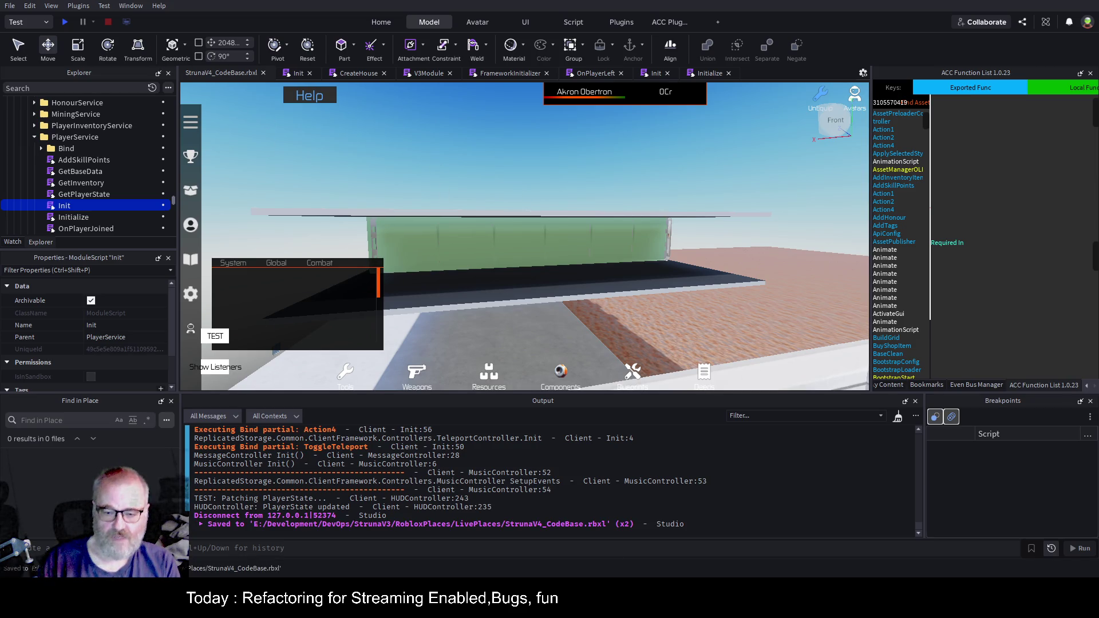